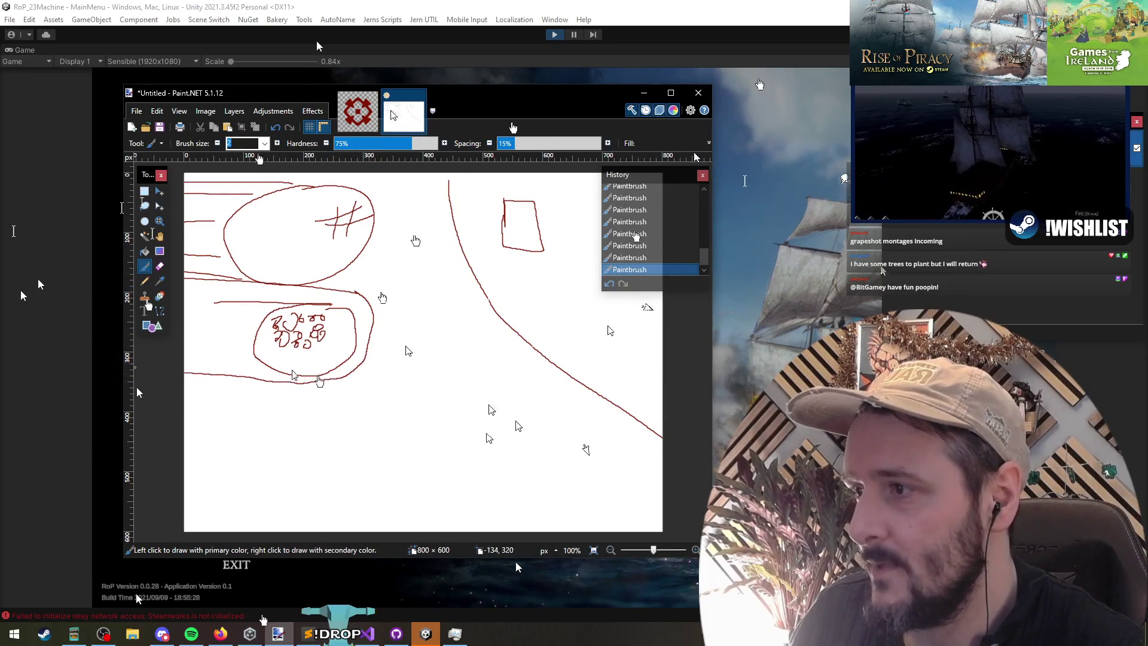
Draw red strokes at the left edge, a right vertical line and a loop, then discard the doodle
drag(258, 357, 187, 357)
drag(240, 322, 184, 323)
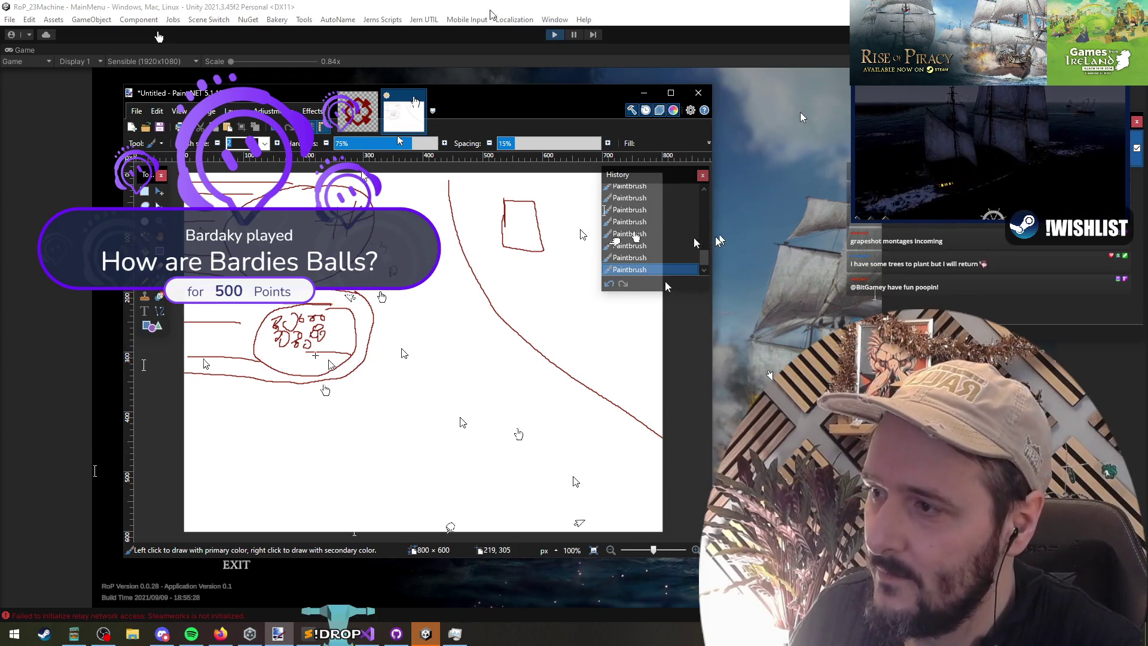
drag(332, 339, 337, 324)
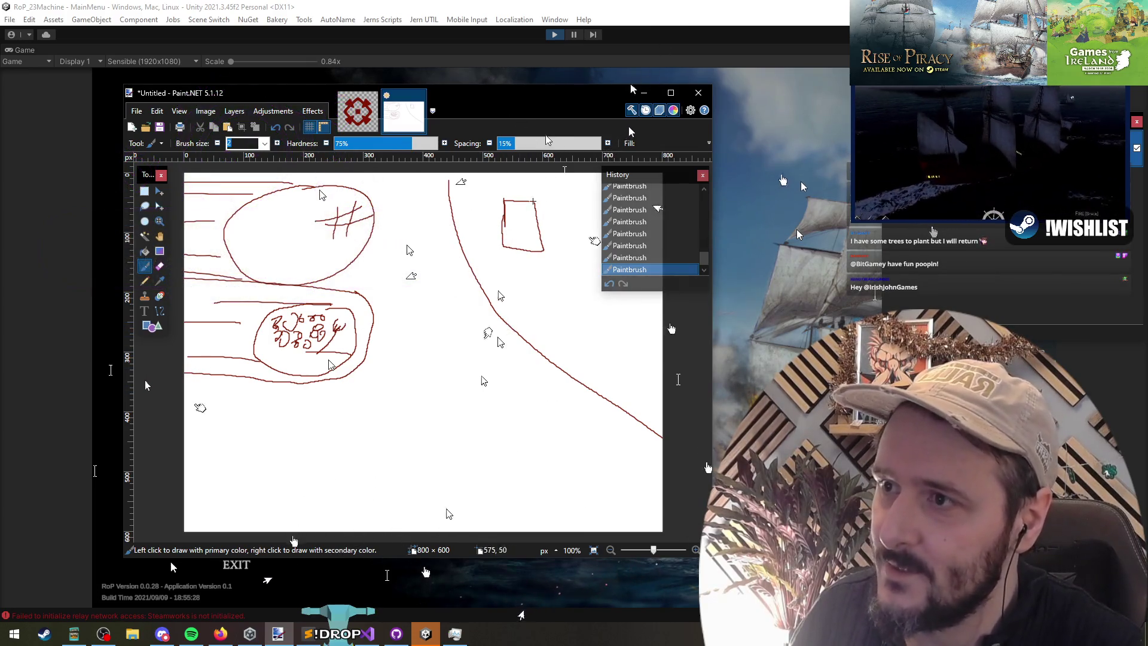
drag(567, 182, 576, 272)
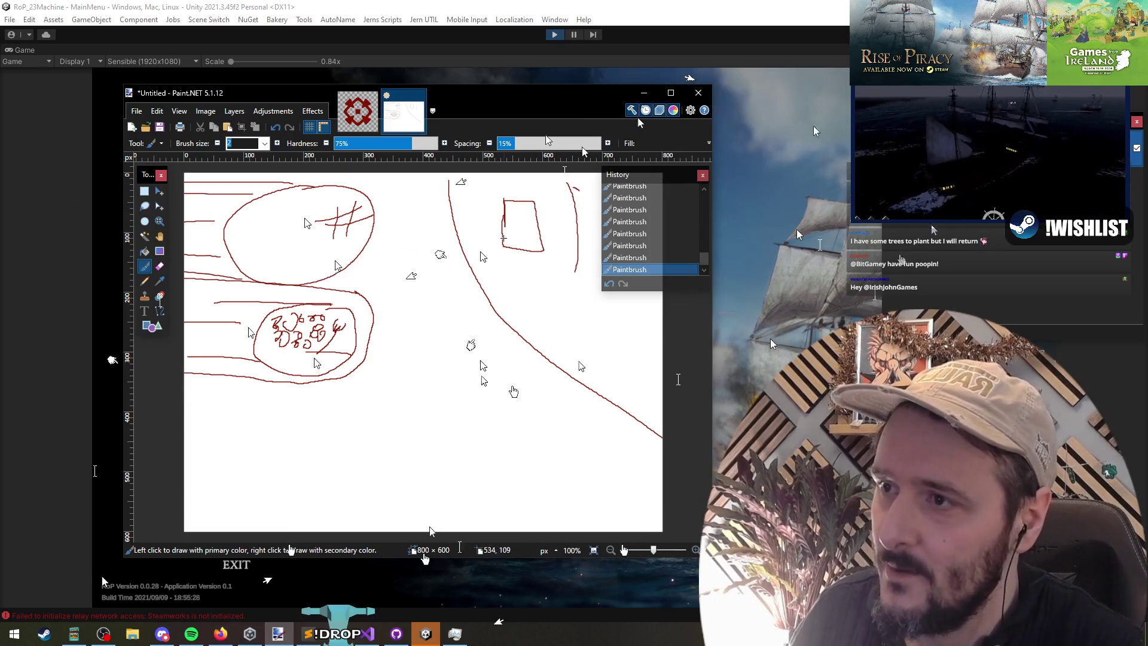
drag(520, 226, 523, 260)
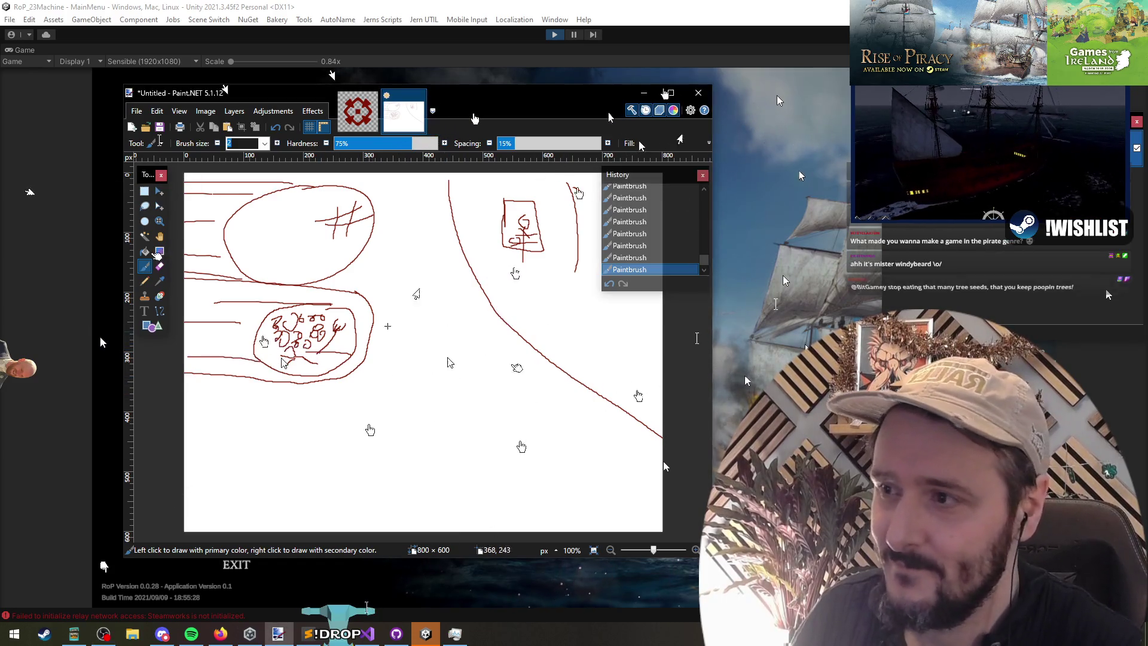
click(697, 93)
click(355, 398)
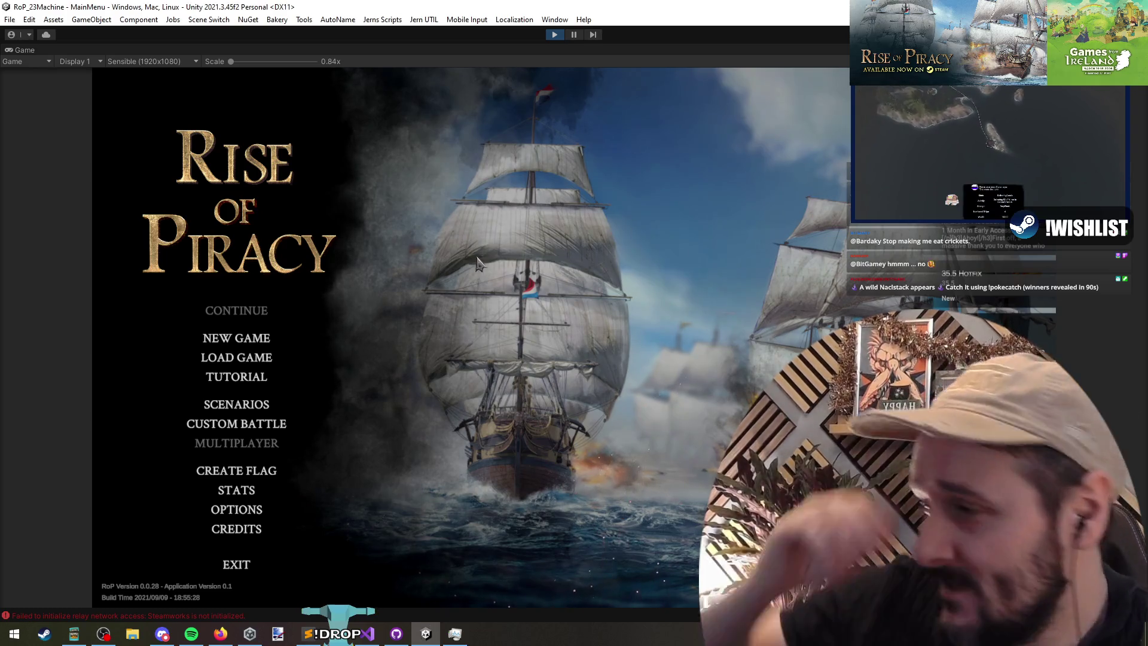
Browse the Early Agression, Outgunned, Night Ambush and All Hands scenario briefings
click(306, 402)
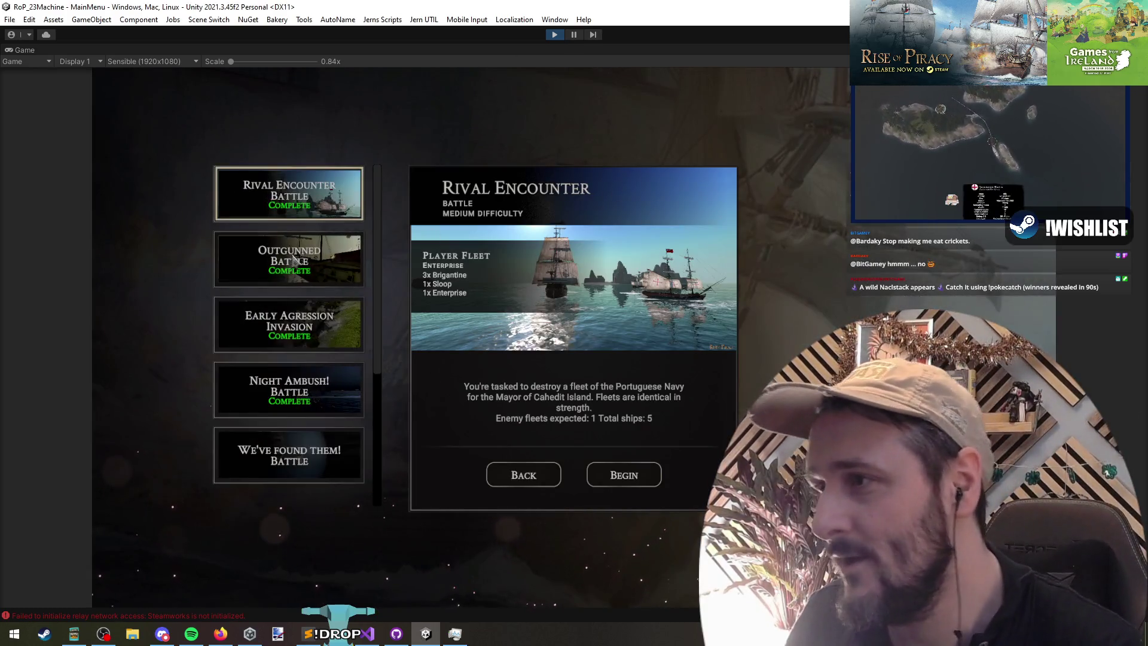
click(308, 337)
click(299, 260)
click(305, 389)
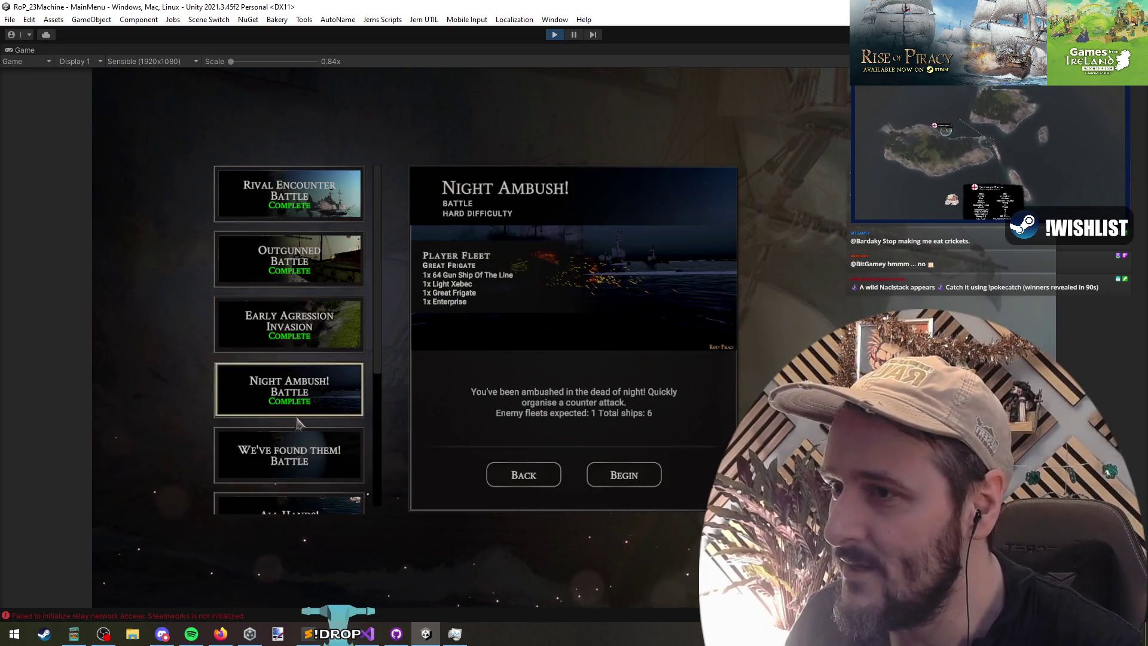
scroll(318, 329, down, 2)
click(299, 397)
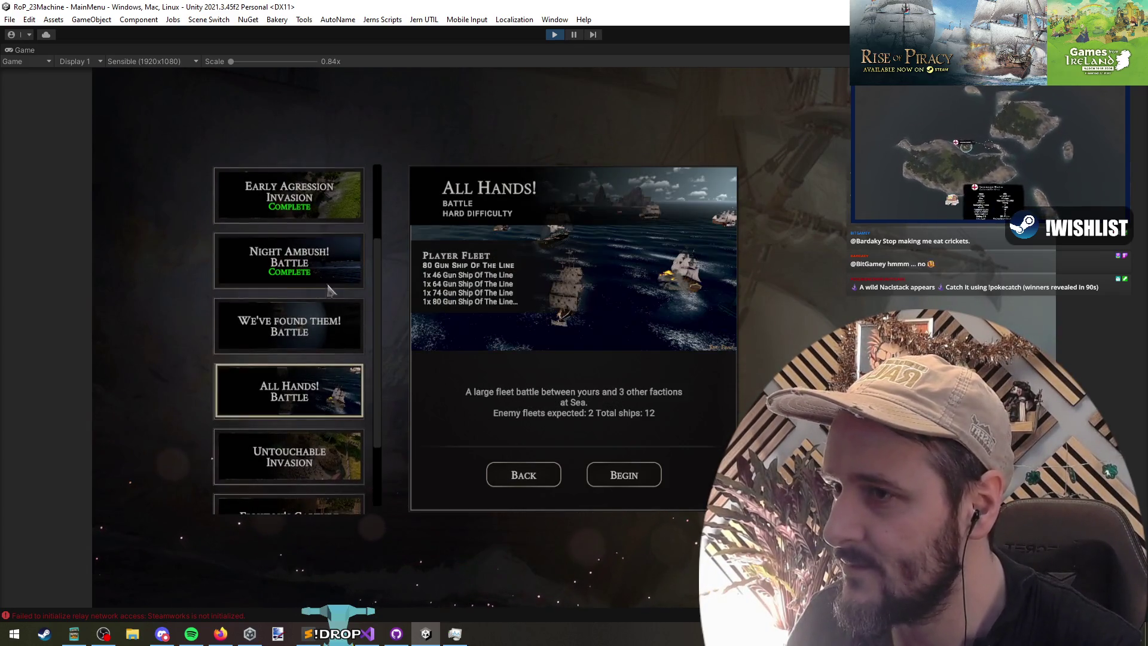
scroll(302, 329, up, 2)
Choose Rival Encounter over One on One and begin it with the selected captain
click(308, 205)
scroll(335, 228, down, 4)
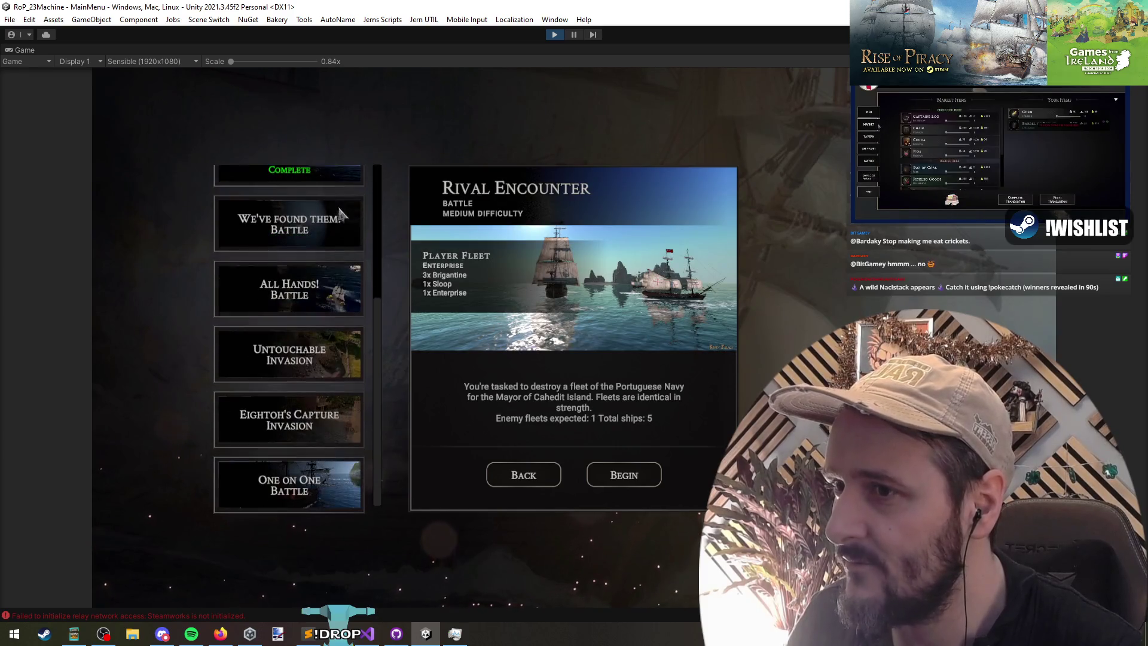
click(315, 487)
scroll(304, 488, up, 4)
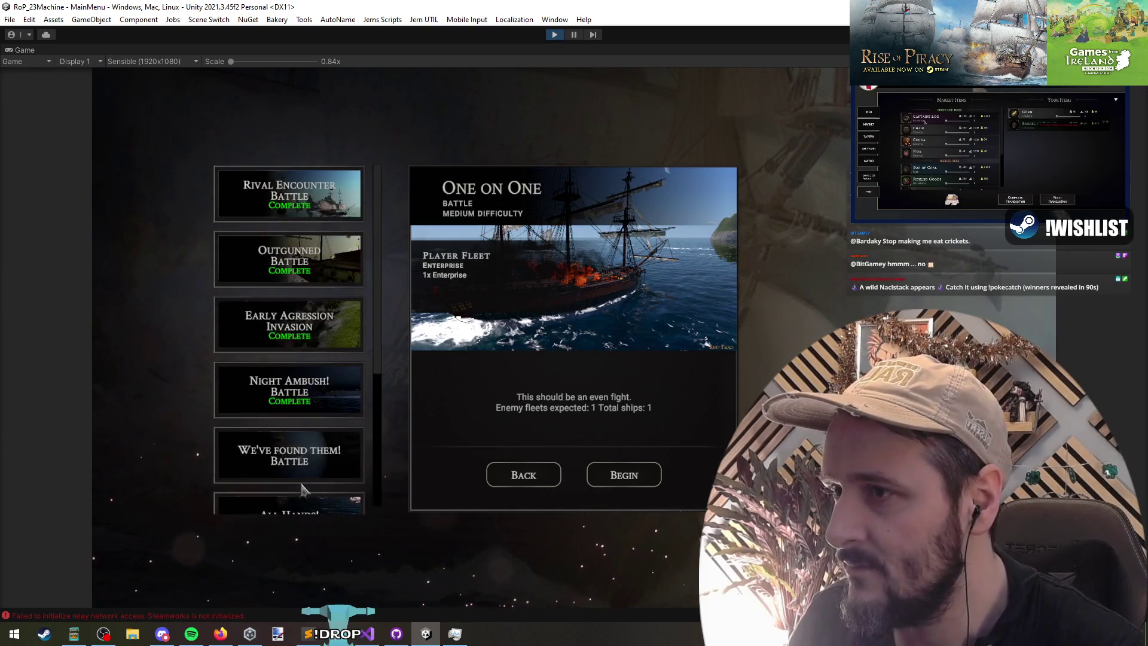
click(324, 210)
click(634, 482)
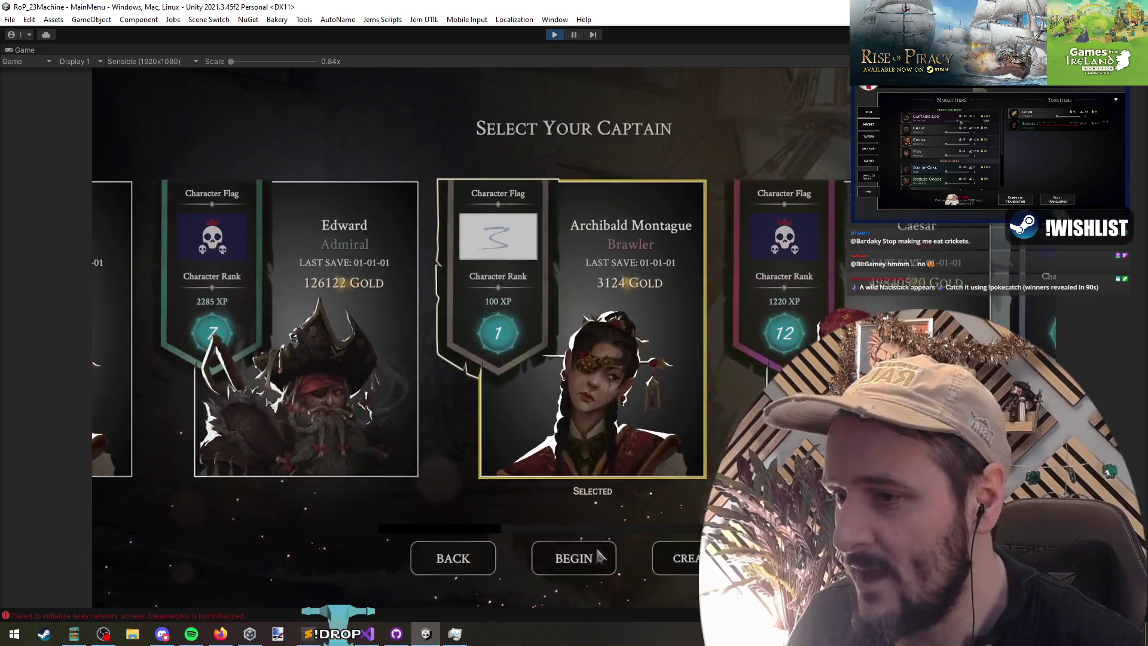
click(569, 555)
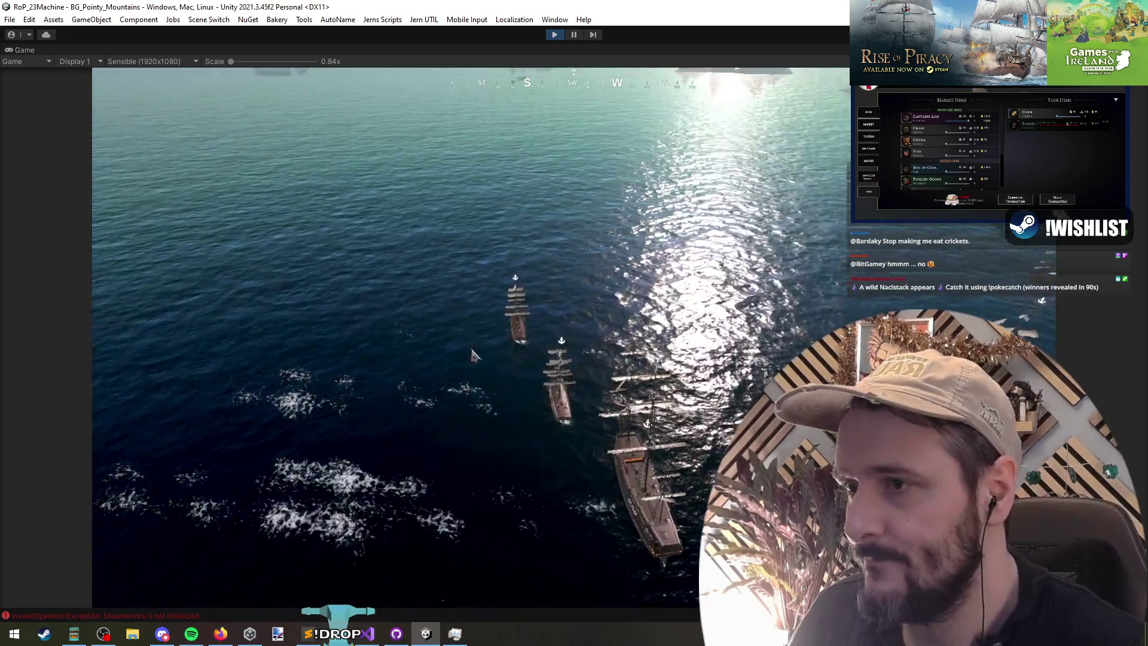
Switch the battle to a free camera using the debug menu filtered by 'cam'
key(grave)
click(365, 97)
text(cam)
click(354, 129)
key(grave)
Tilt down over the fleet, make the chosen ship the flagship, and raise the spyglass
mouse_move(514, 290)
mouse_down()
mouse_move(519, 363)
mouse_move(324, 293)
mouse_move(433, 322)
mouse_up()
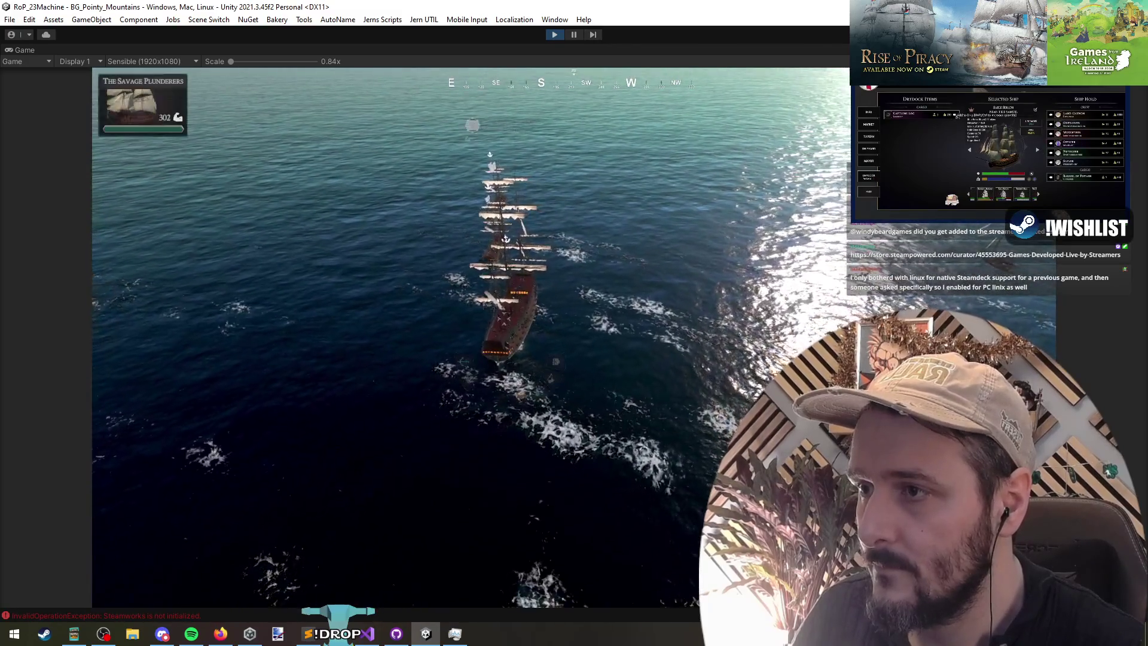
click(468, 385)
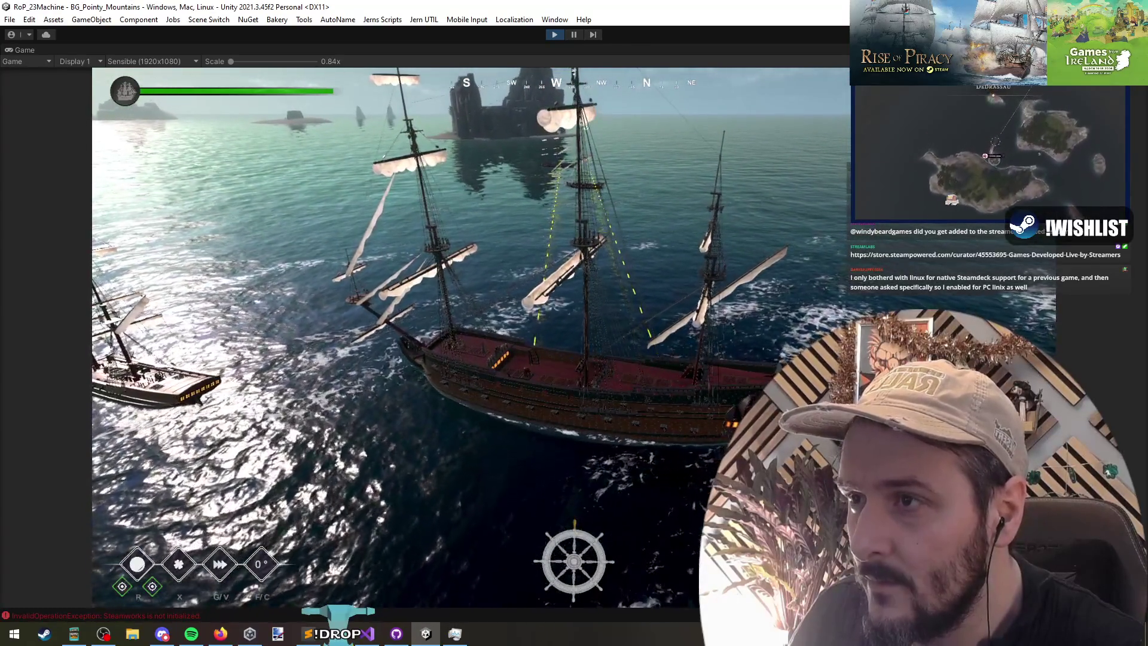
key(z)
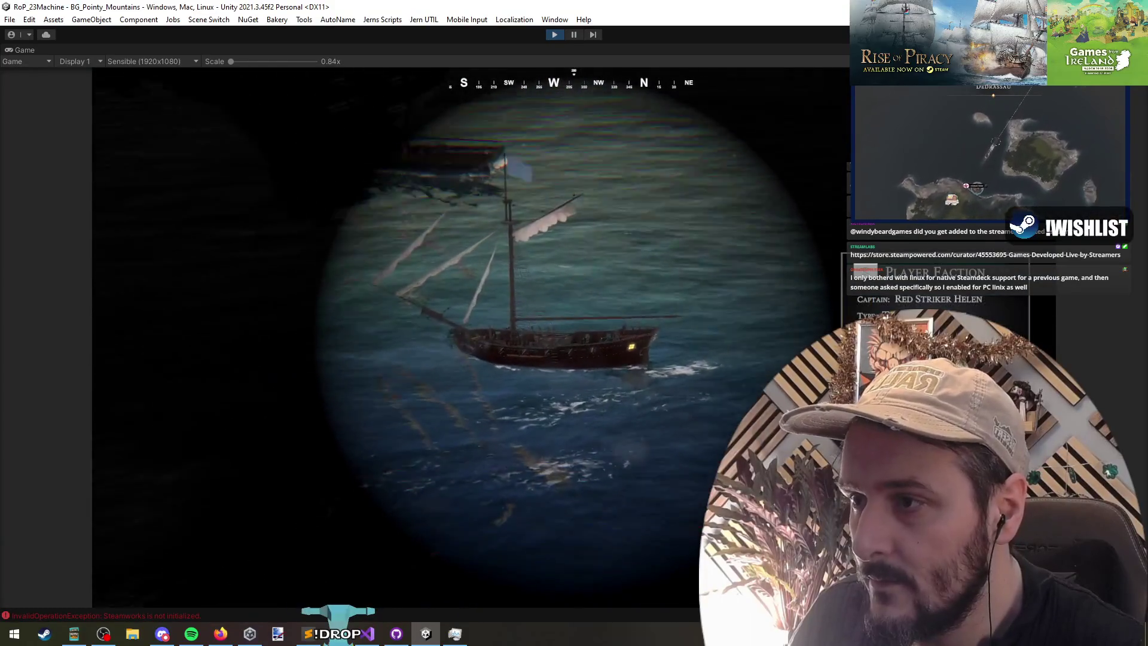
Lower the spyglass and bring the camera back to the player ship
key(z)
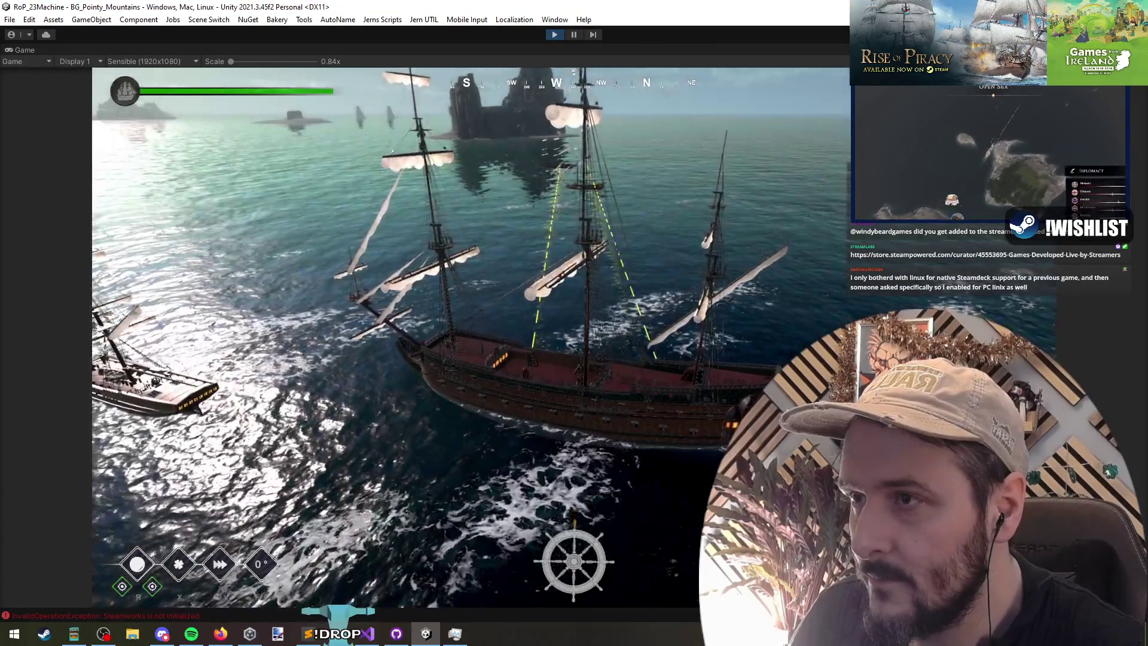
scroll(574, 323, up, 1)
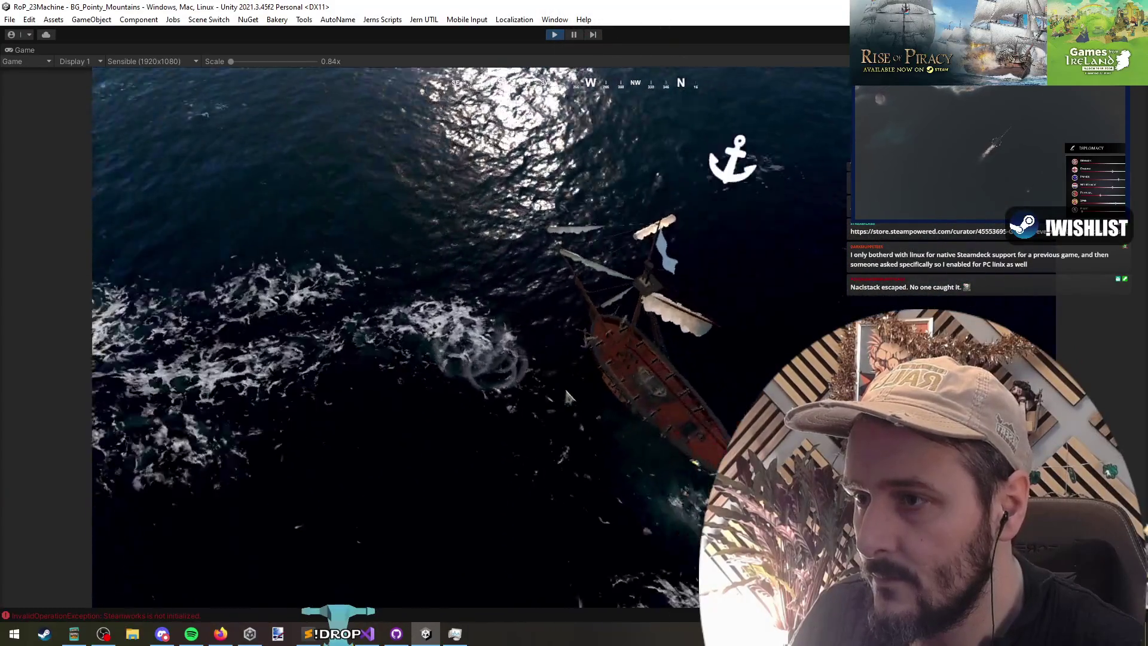
key(F1)
key(F1)
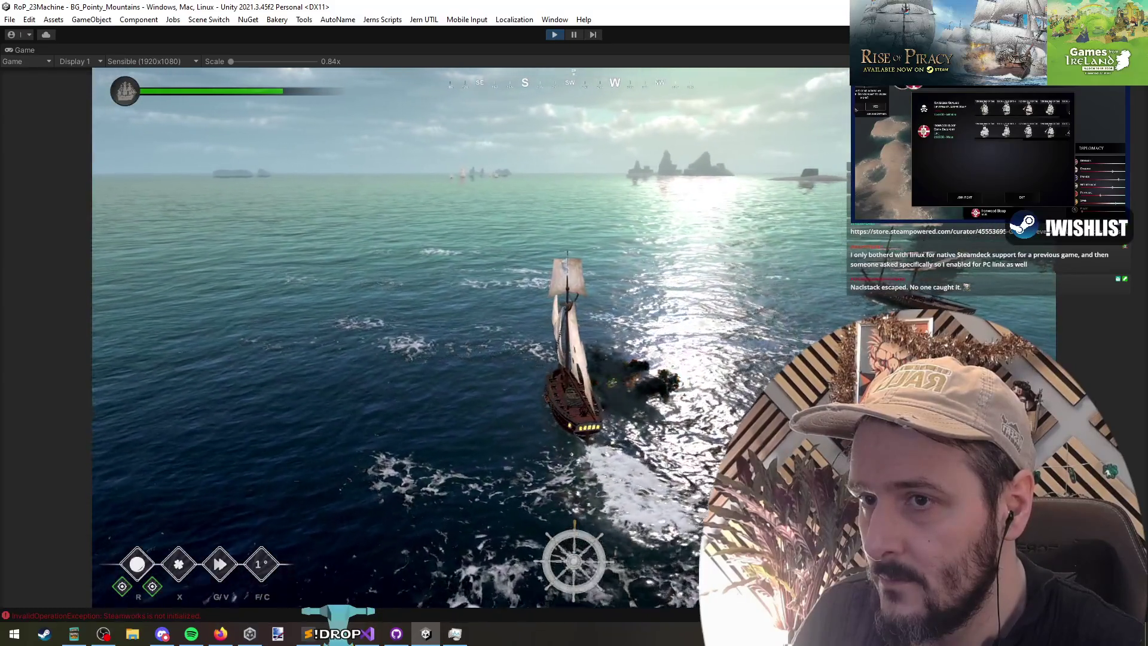
Set shot power to Medium, try Grape then Round shot, angle 2°, and stop playtesting
key(v)
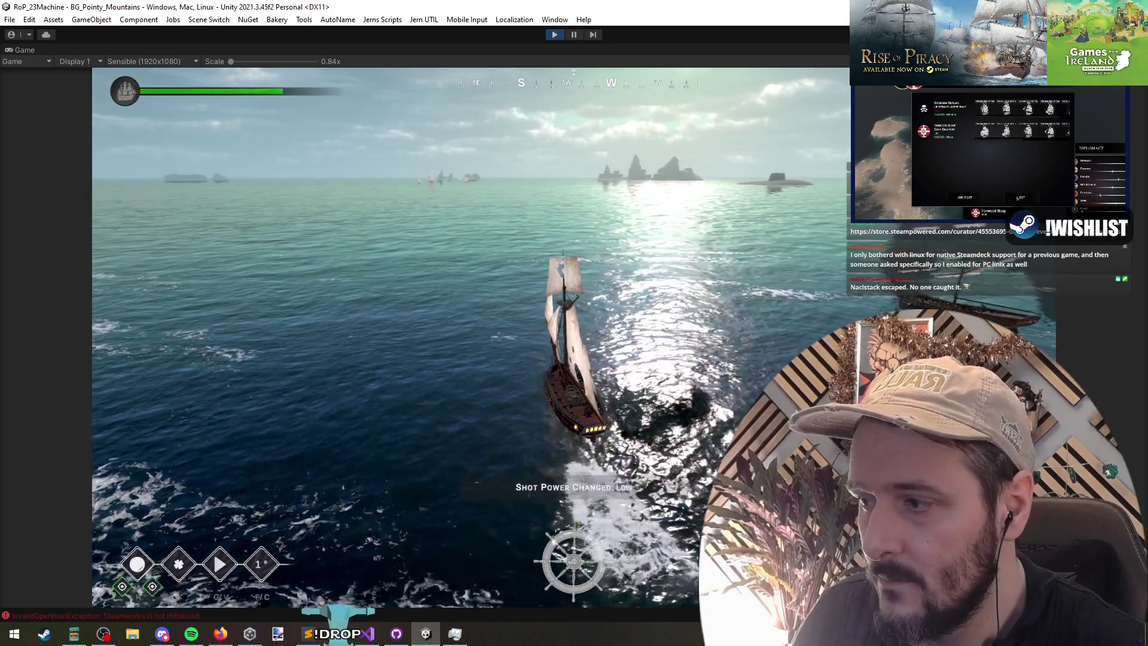
key(g)
key(r)
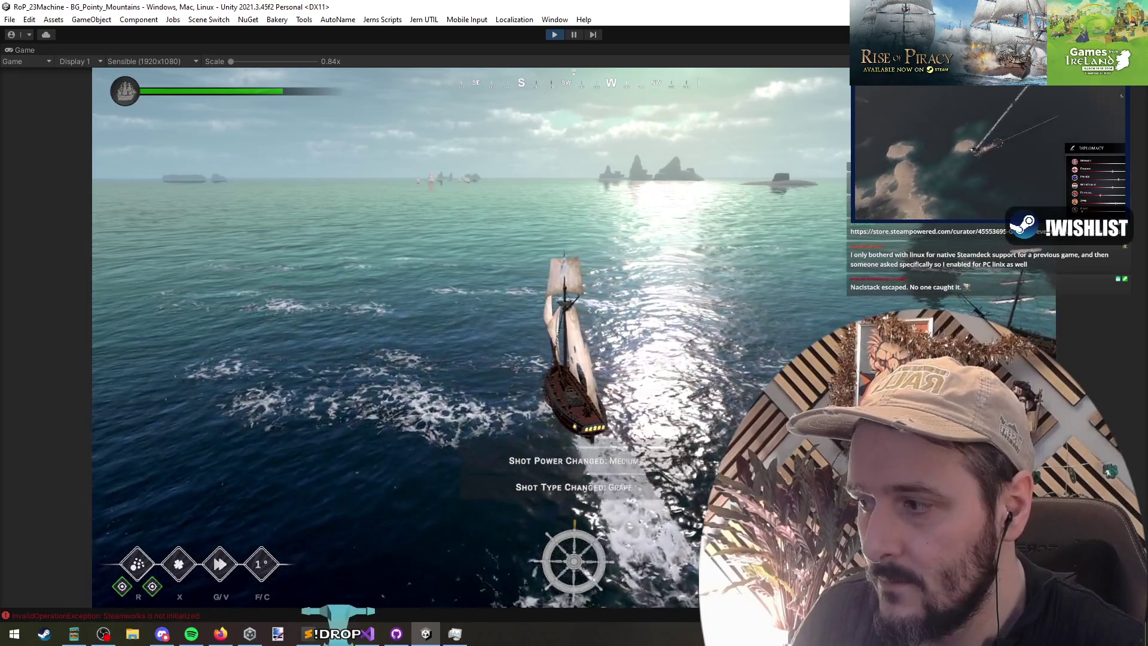
key(f)
key(r)
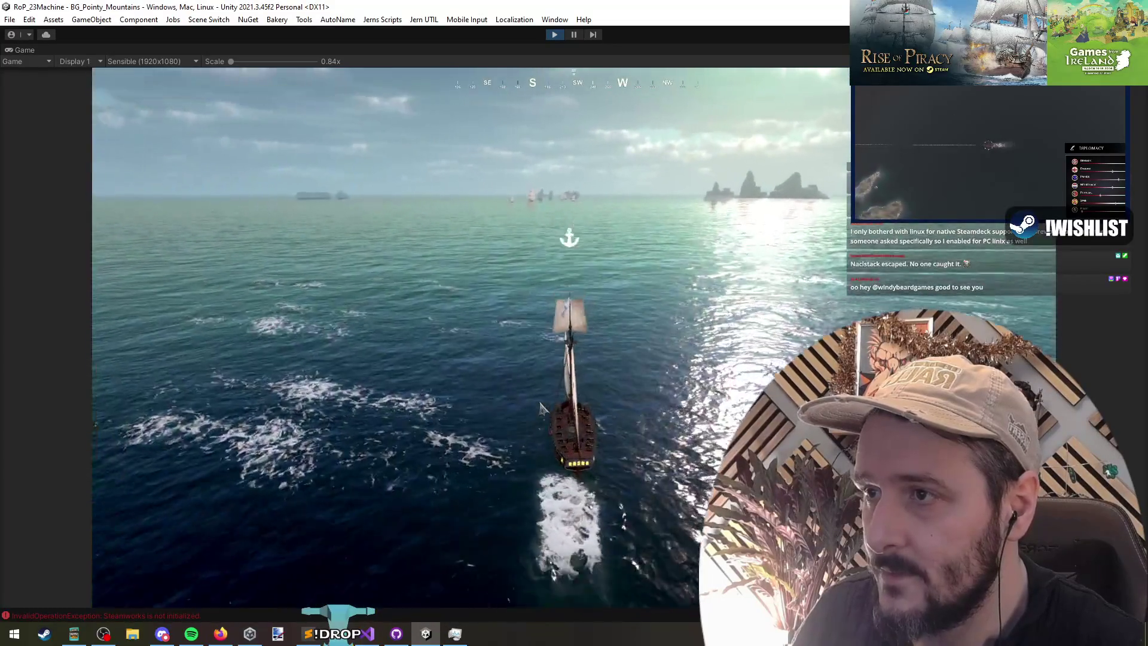
click(555, 34)
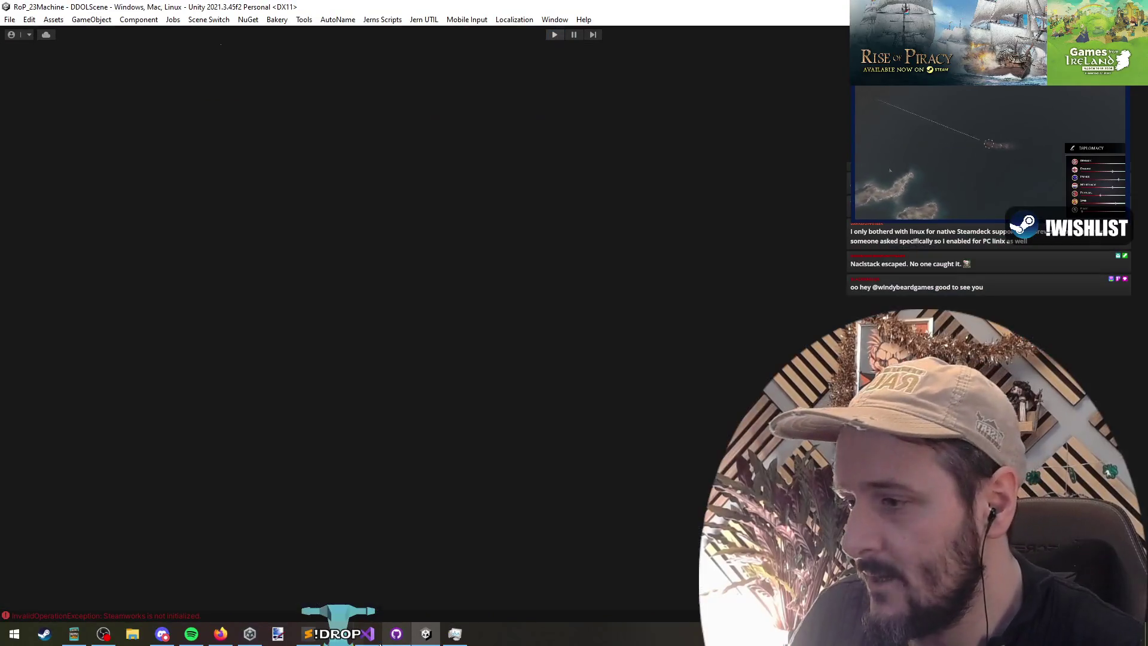
key(alt+Tab)
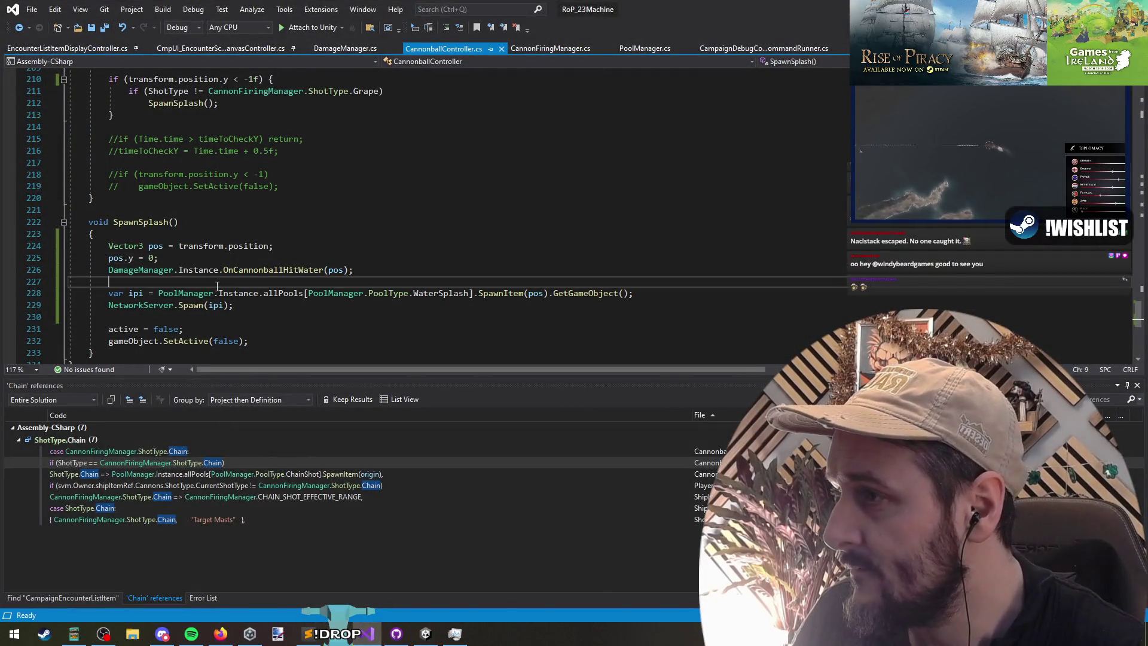
click(453, 293)
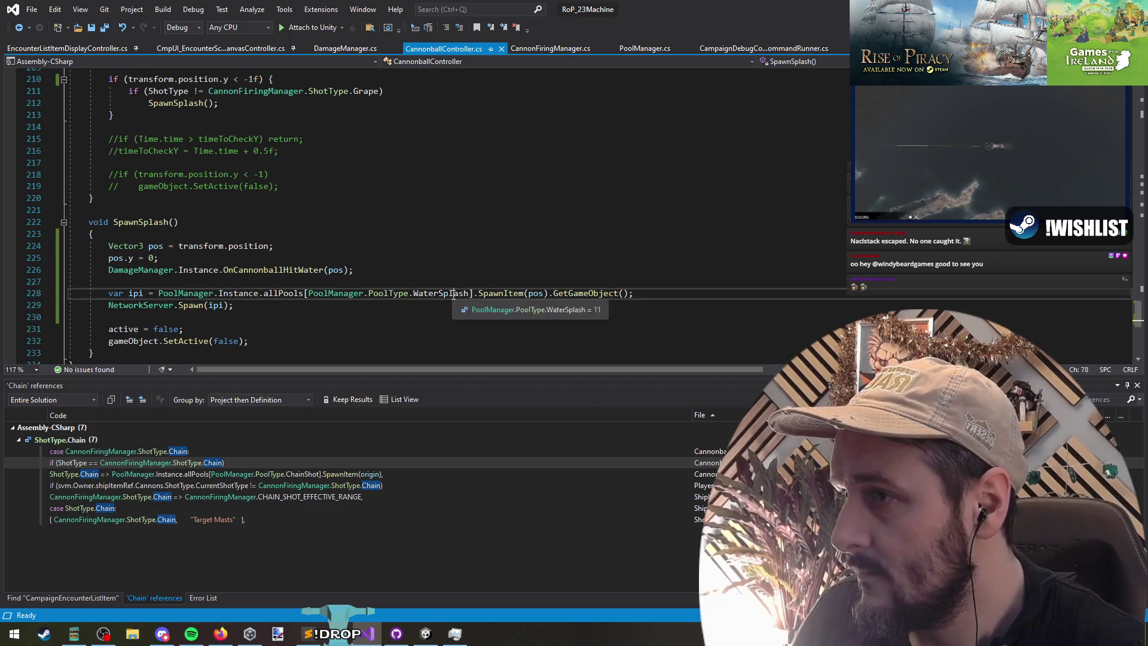
scroll(325, 197, up, 6)
click(316, 244)
click(330, 258)
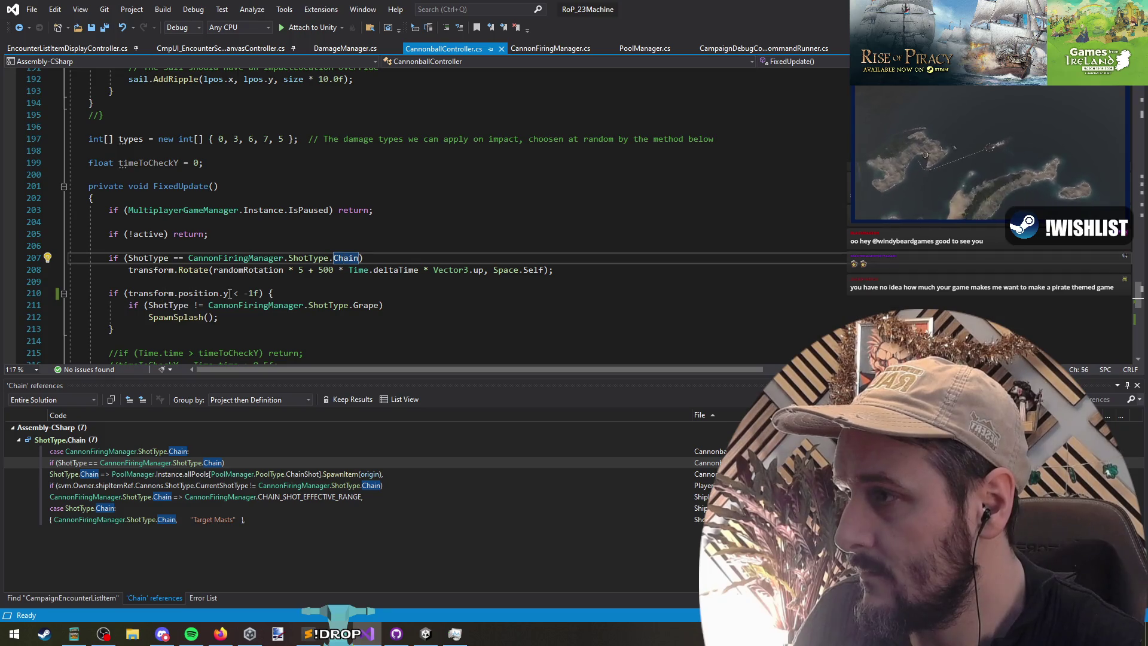
key(Up)
key(Up)
key(Up)
drag(273, 293, 108, 294)
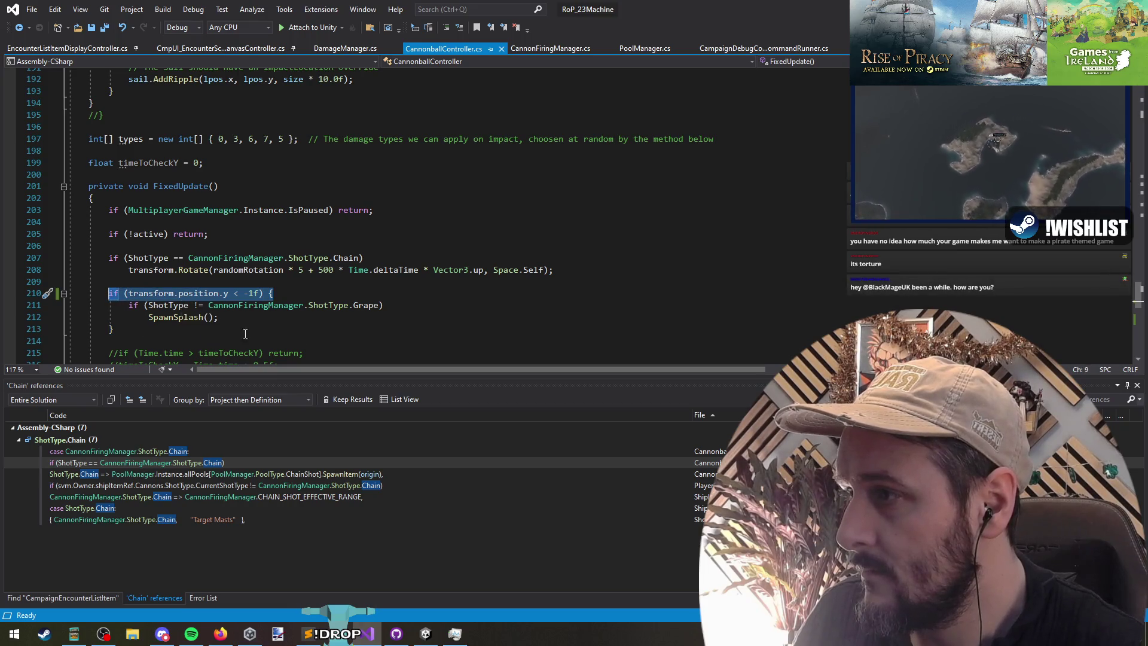
key(End)
click(294, 305)
scroll(253, 256, up, 8)
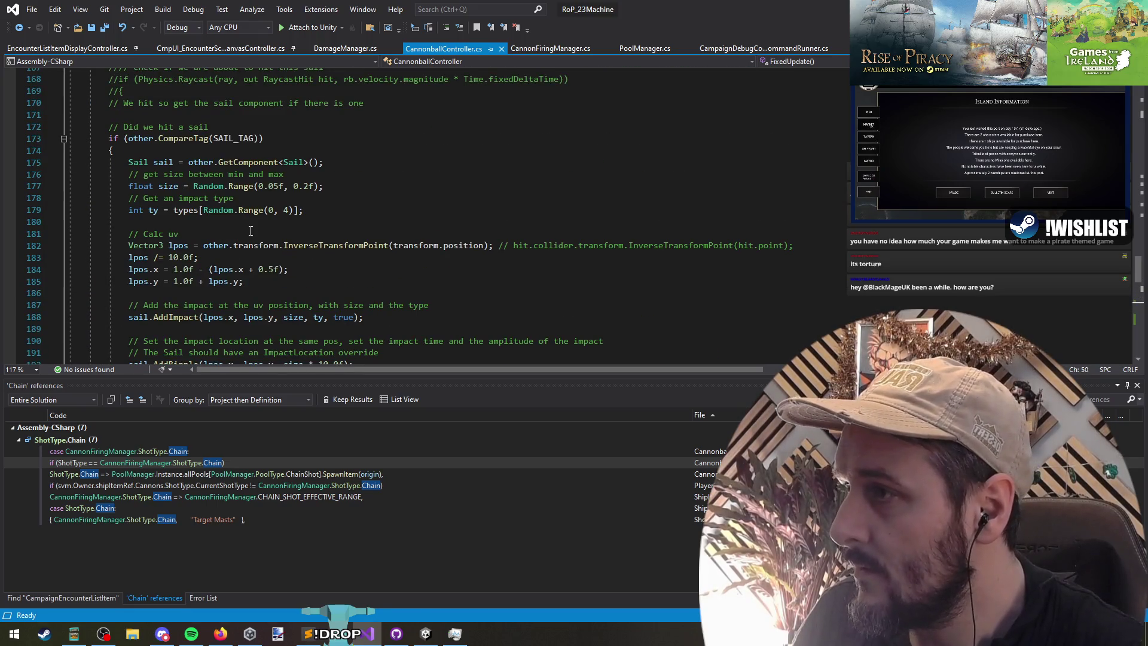
click(250, 232)
click(193, 126)
scroll(302, 195, up, 7)
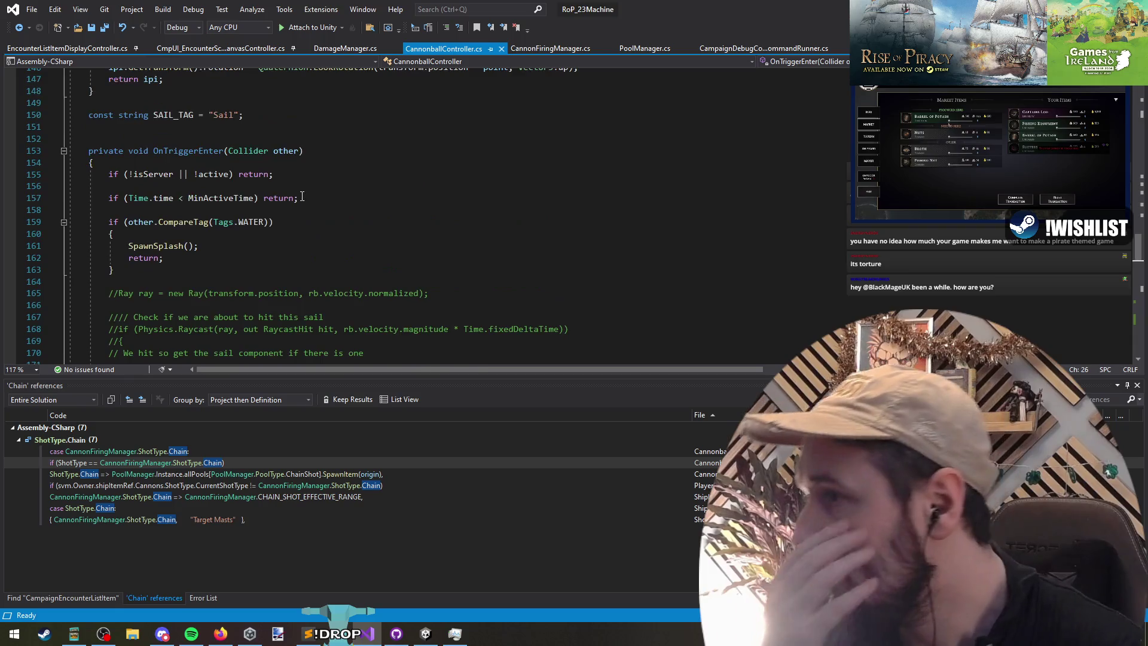
scroll(302, 194, up, 1)
scroll(280, 274, down, 7)
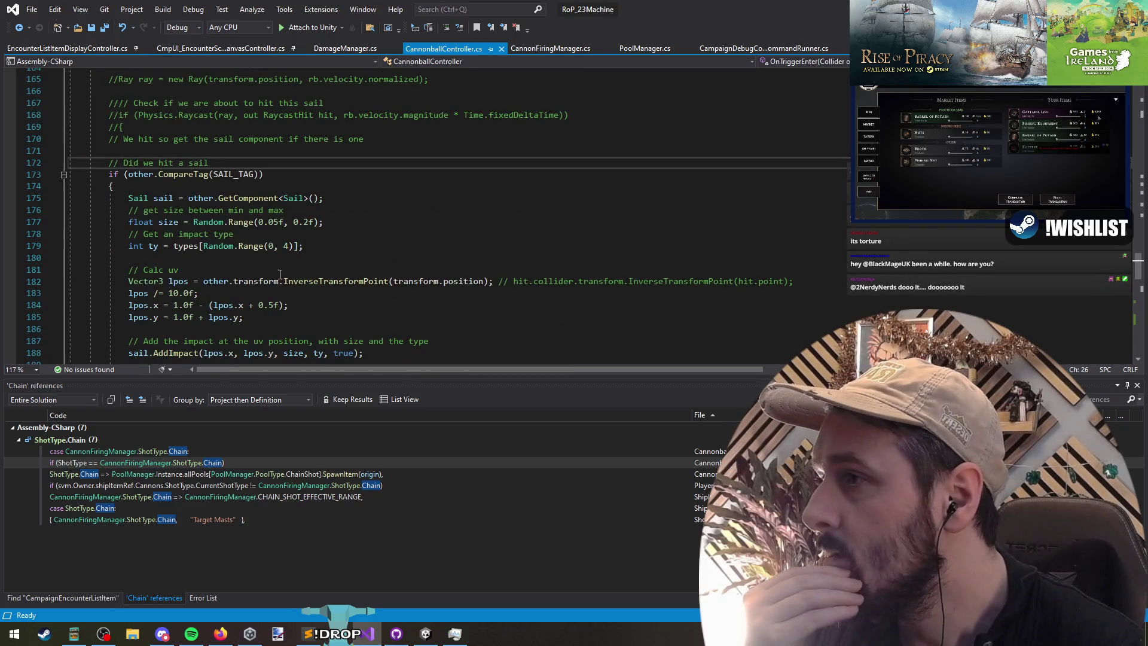
click(201, 174)
scroll(289, 186, down, 4)
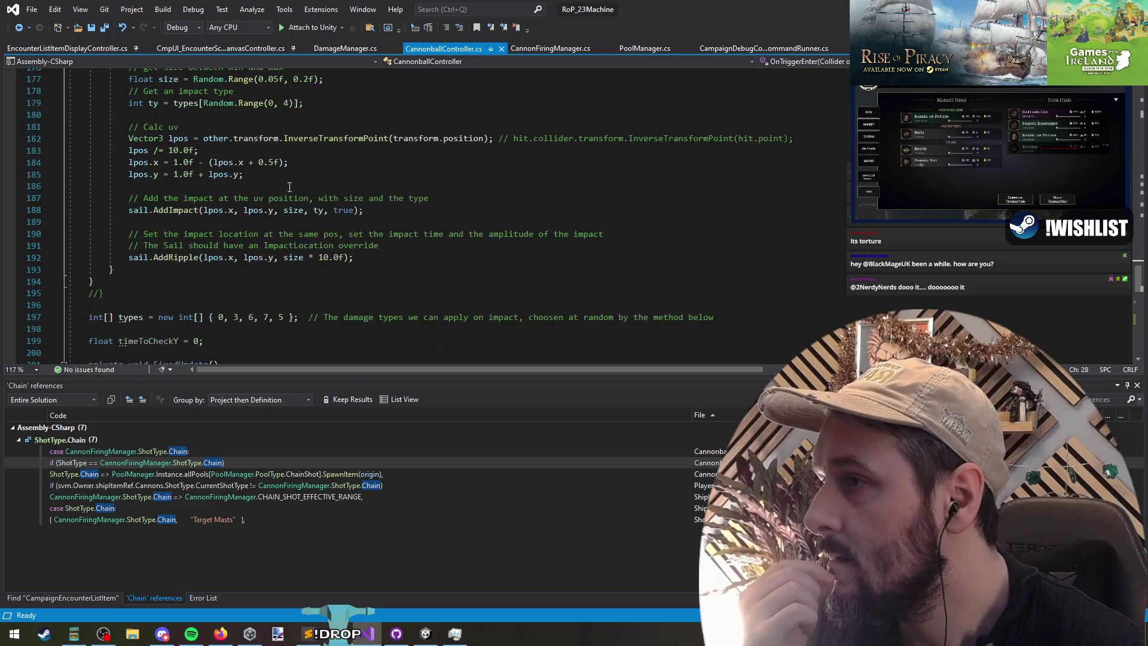
scroll(173, 262, up, 3)
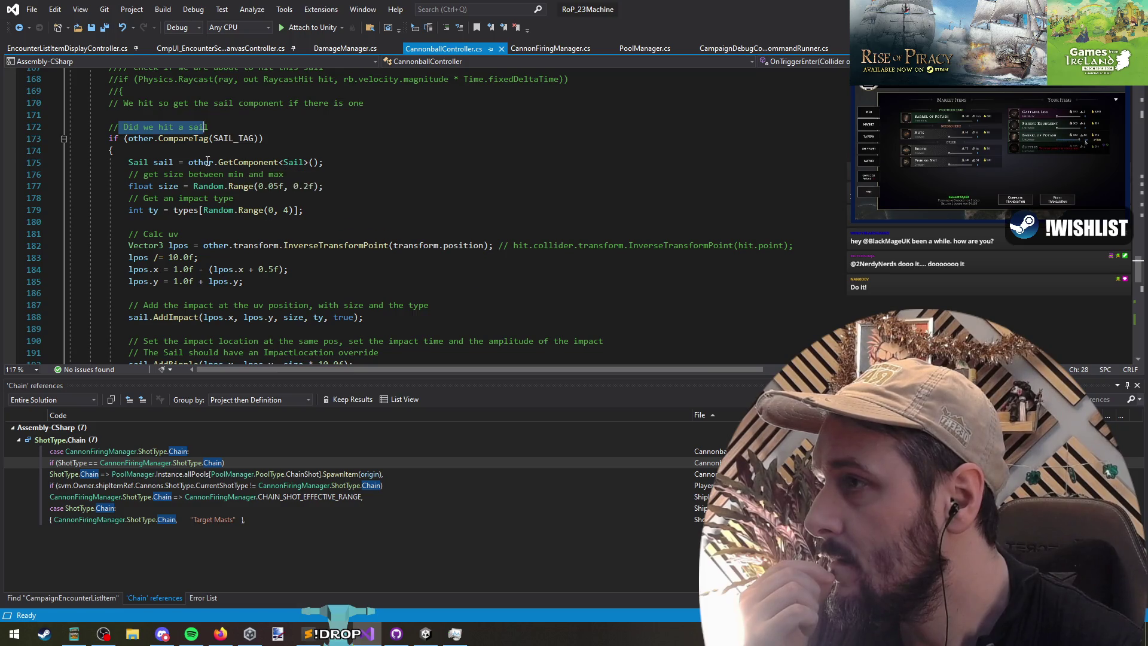
scroll(358, 179, up, 10)
scroll(334, 240, down, 14)
scroll(334, 240, down, 1)
scroll(274, 290, up, 11)
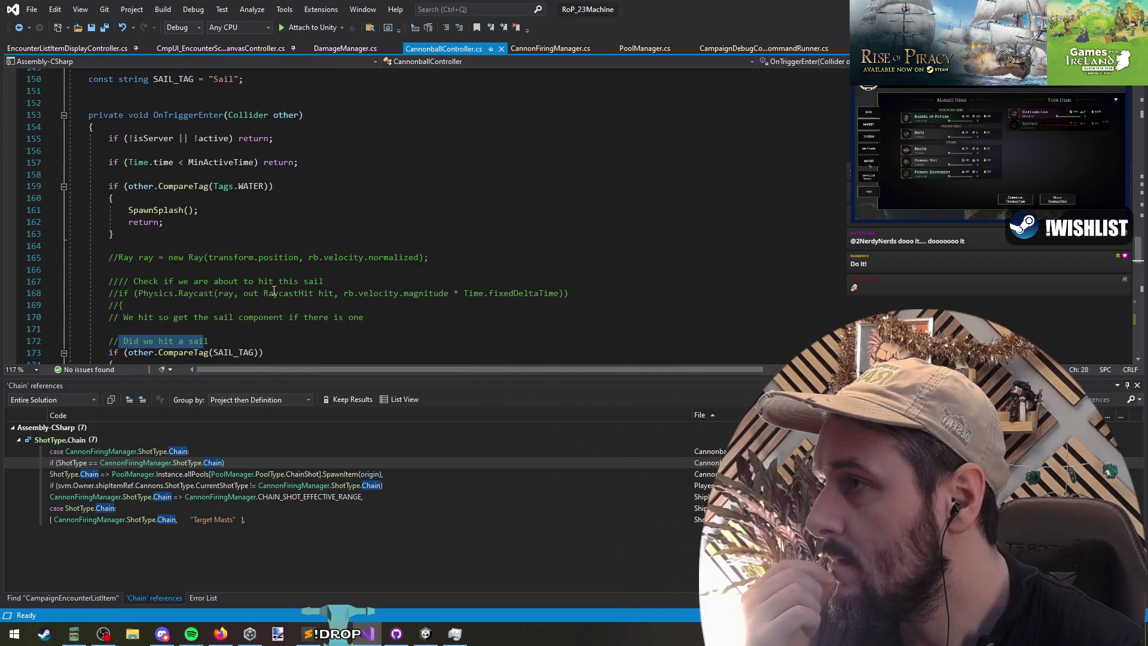
scroll(274, 290, up, 2)
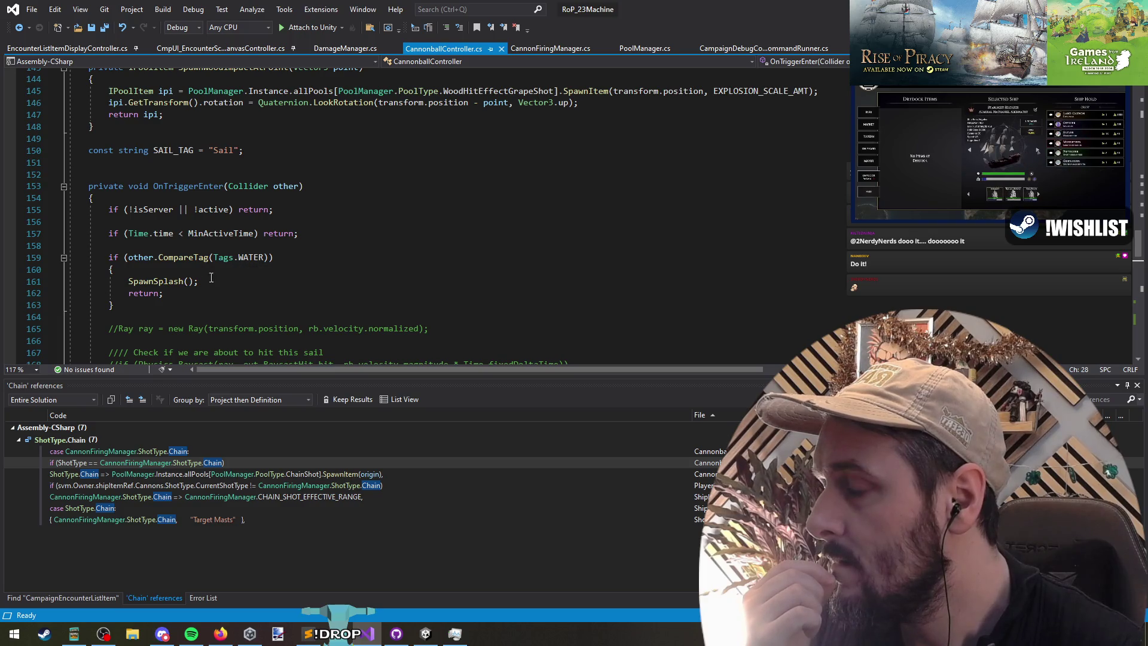
click(165, 283)
key(End)
key(shift+Home)
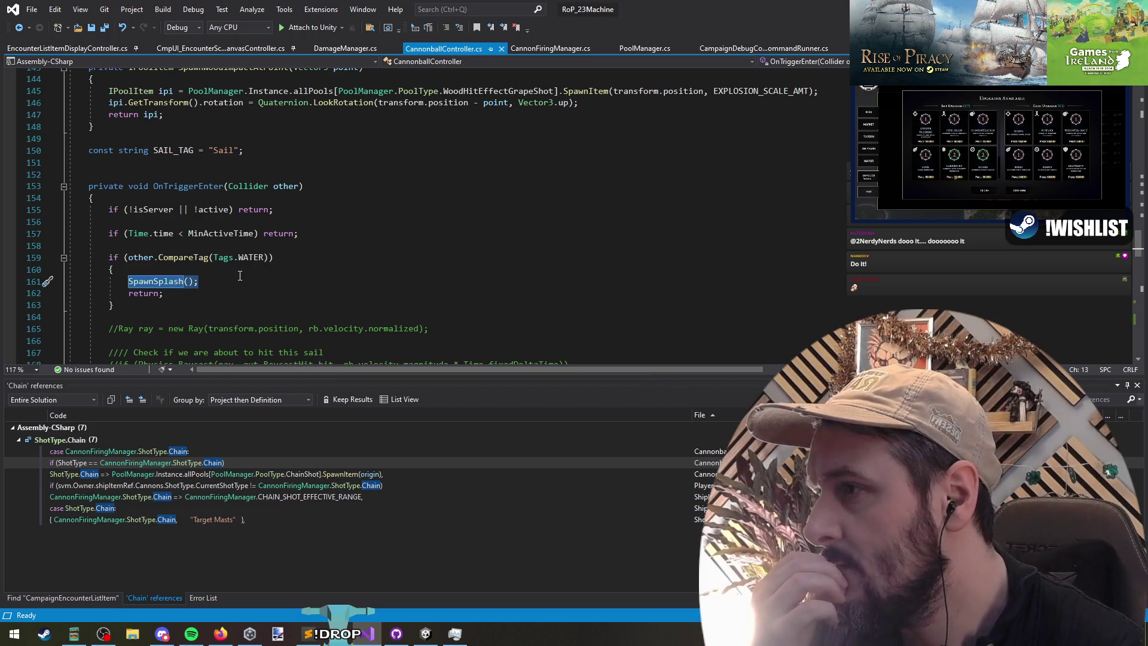
click(249, 305)
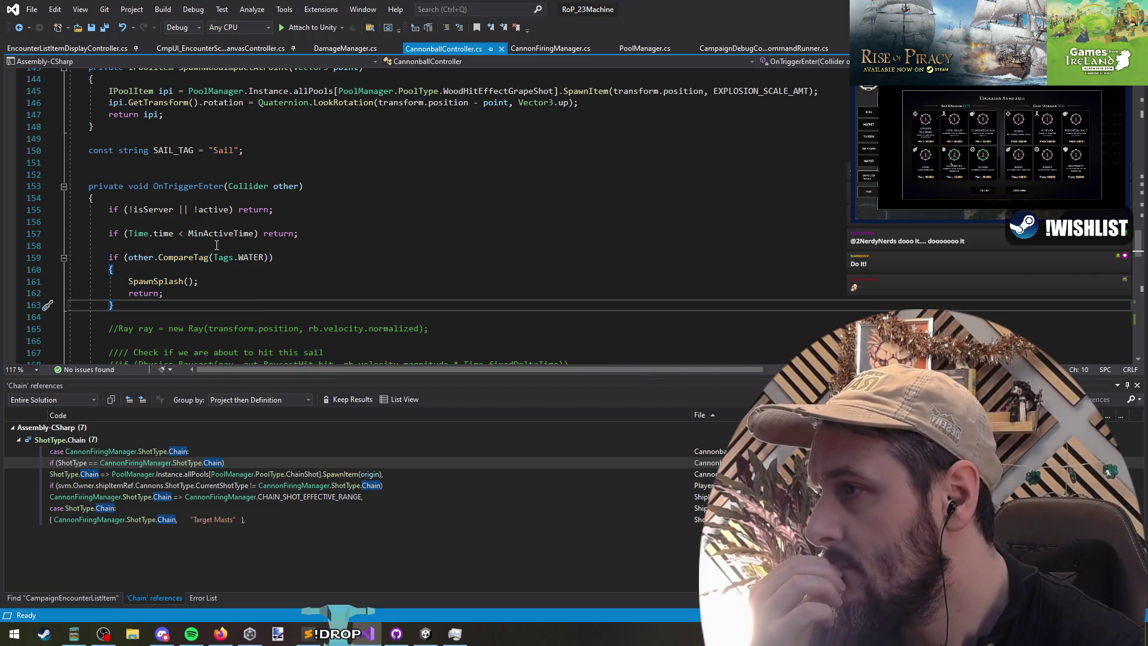
scroll(239, 299, up, 5)
click(240, 340)
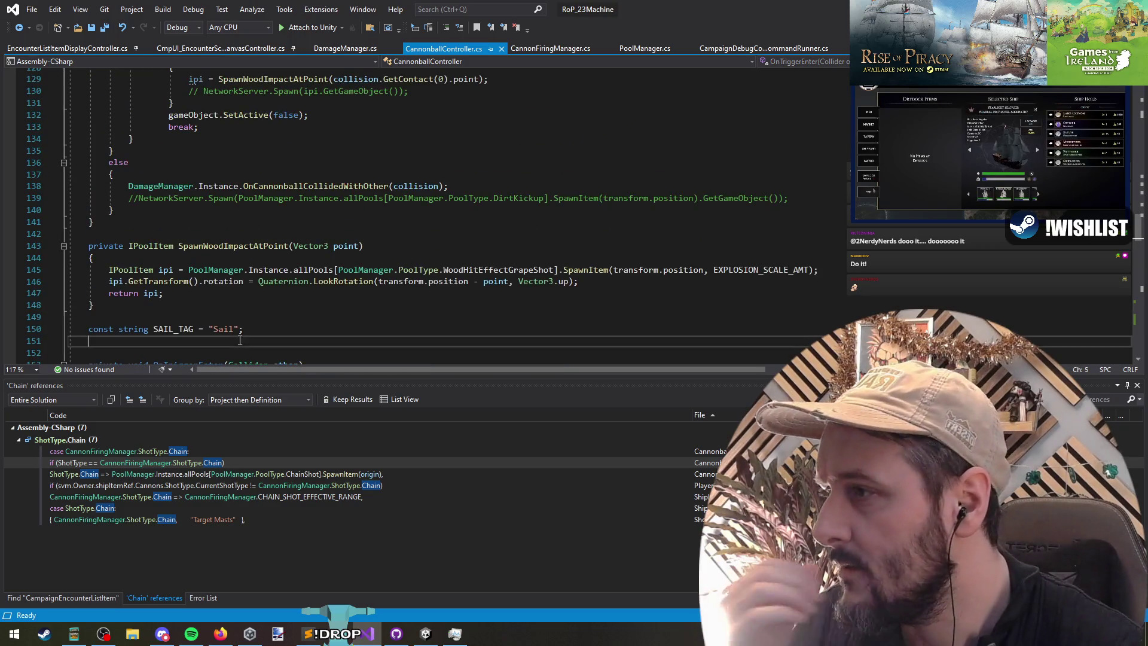
Delete the blank line before OnTriggerEnter and pick up FixedUpdate's grape-shot condition
key(Delete)
scroll(236, 310, down, 5)
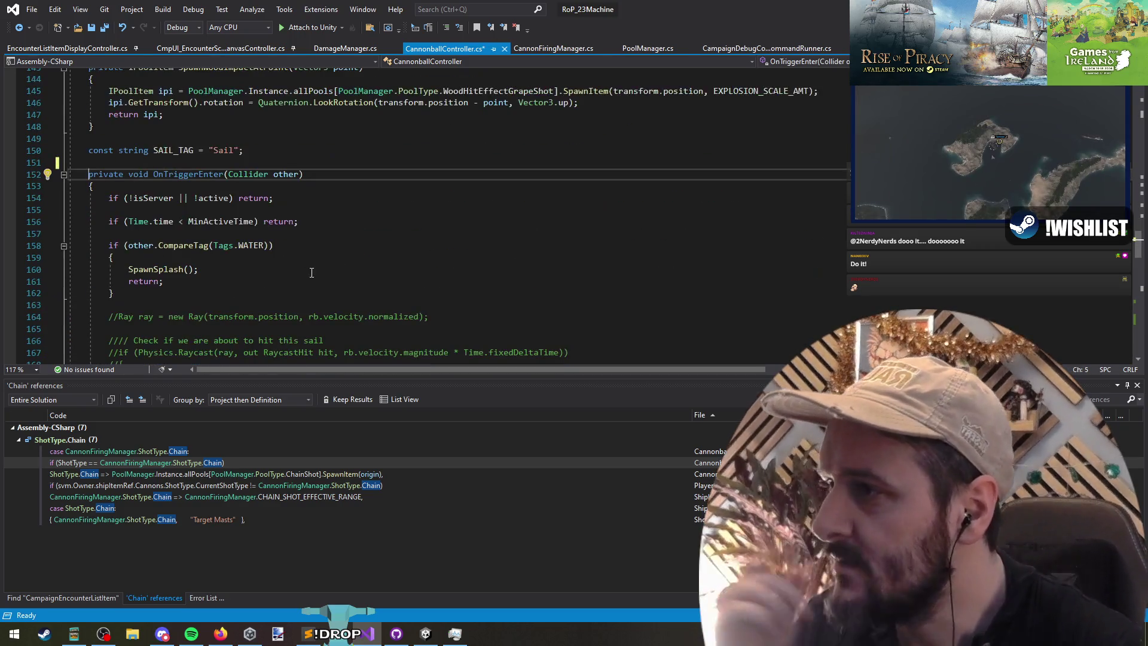
click(227, 266)
scroll(227, 266, down, 20)
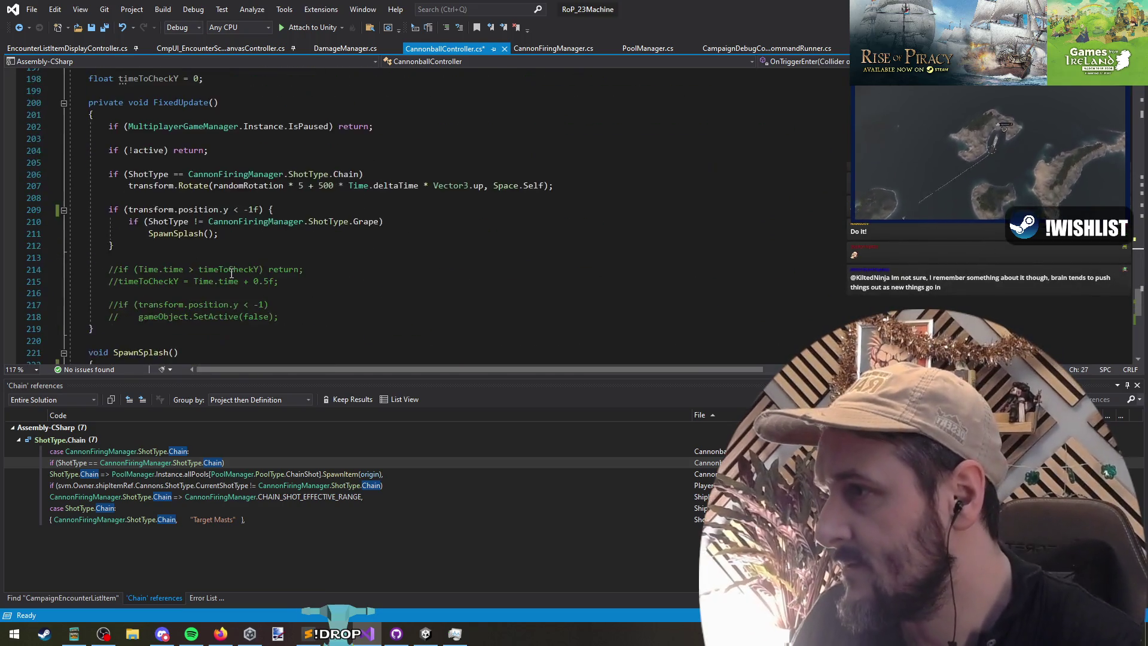
click(241, 154)
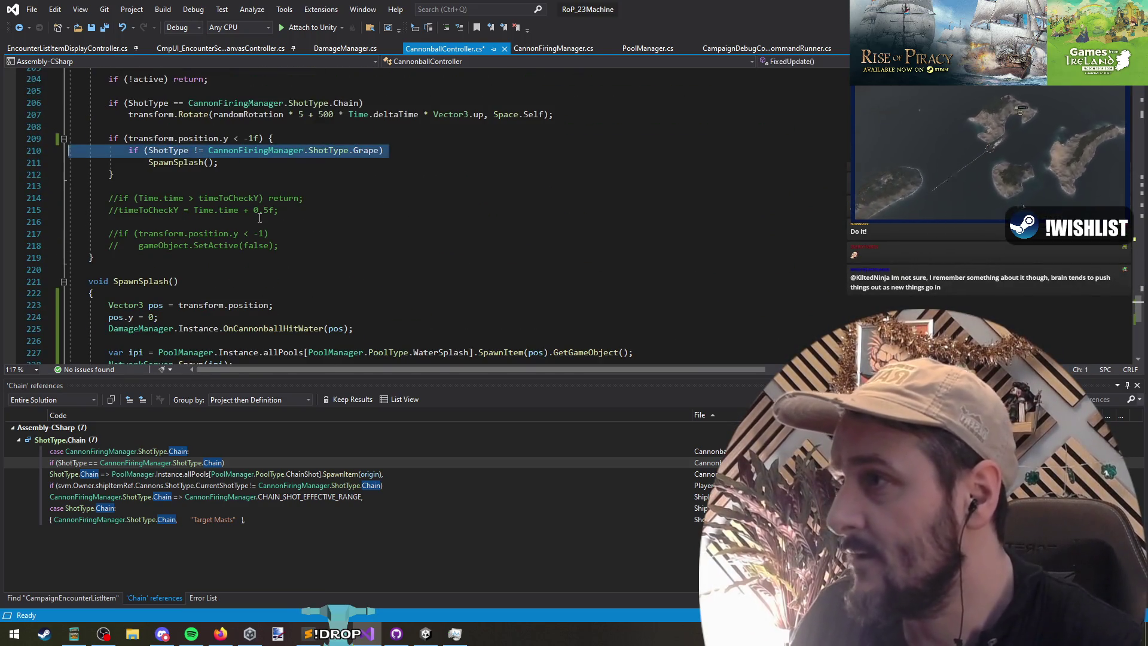
scroll(240, 154, up, 20)
click(165, 269)
Insert 'if (ShotType != CannonFiringManager.ShotType.Grape)' above SpawnSplash() in OnTriggerEnter
key(Home)
key(Return)
key(Up)
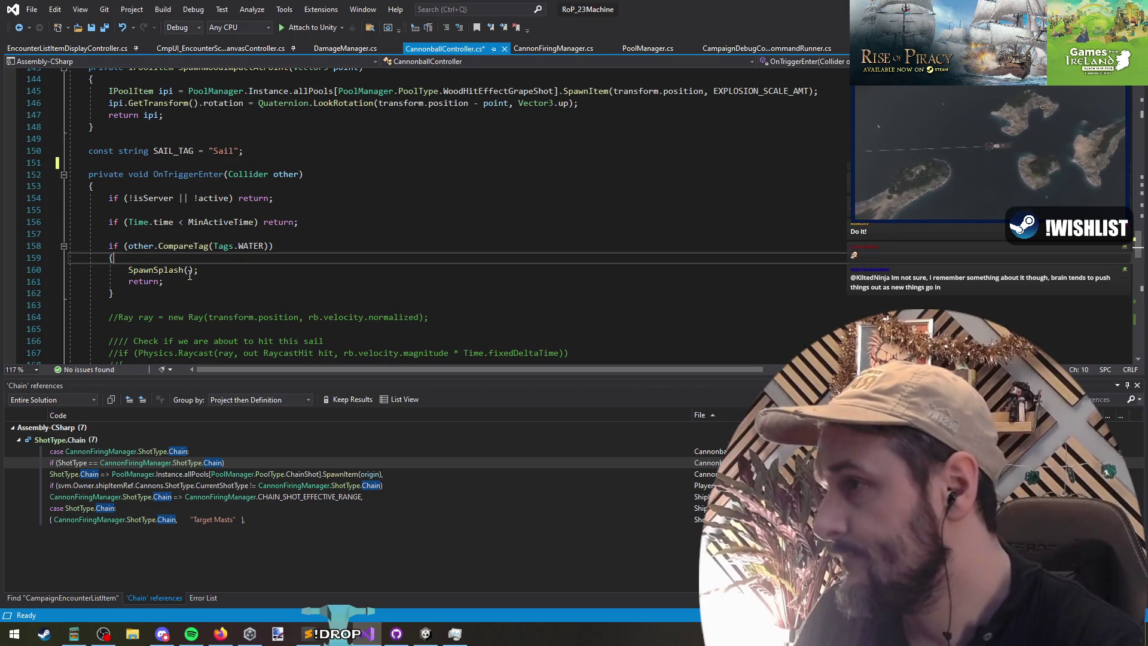
text(if (ShotType != CannonFiringManager.ShotType.Grape))
key(Delete)
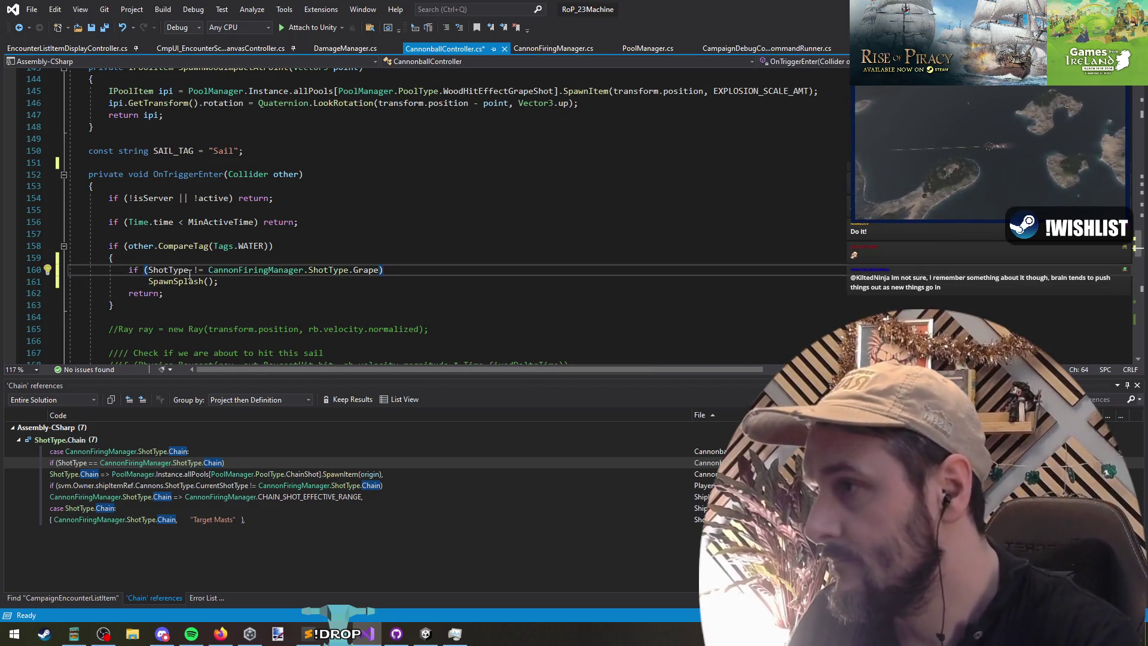
click(189, 275)
scroll(188, 277, up, 5)
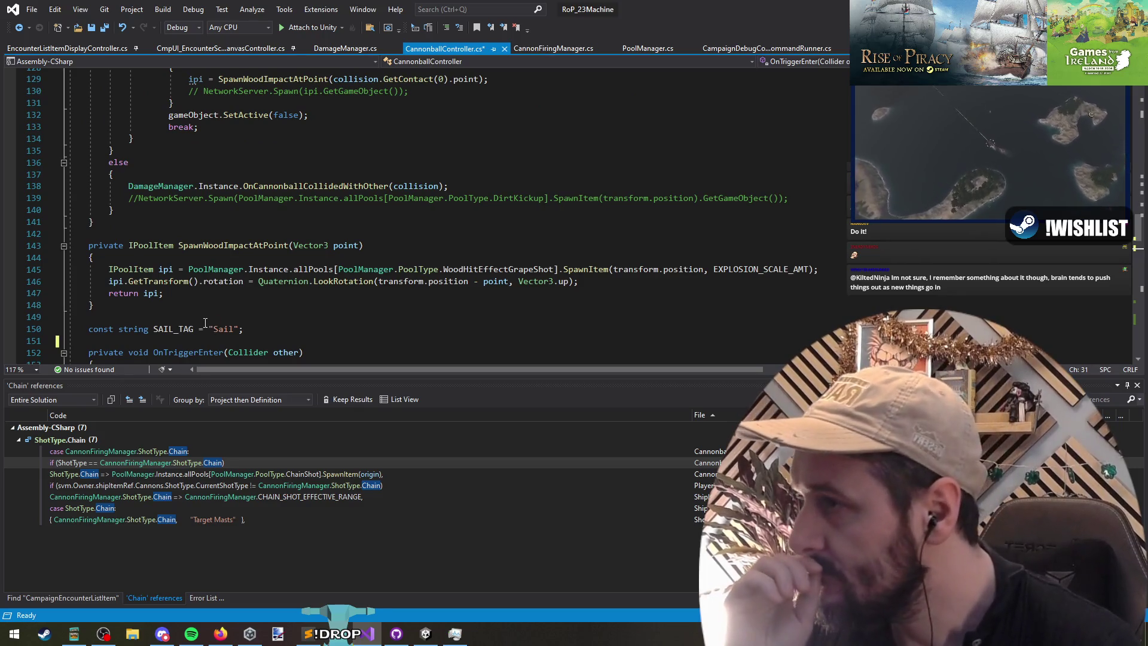
scroll(237, 239, up, 12)
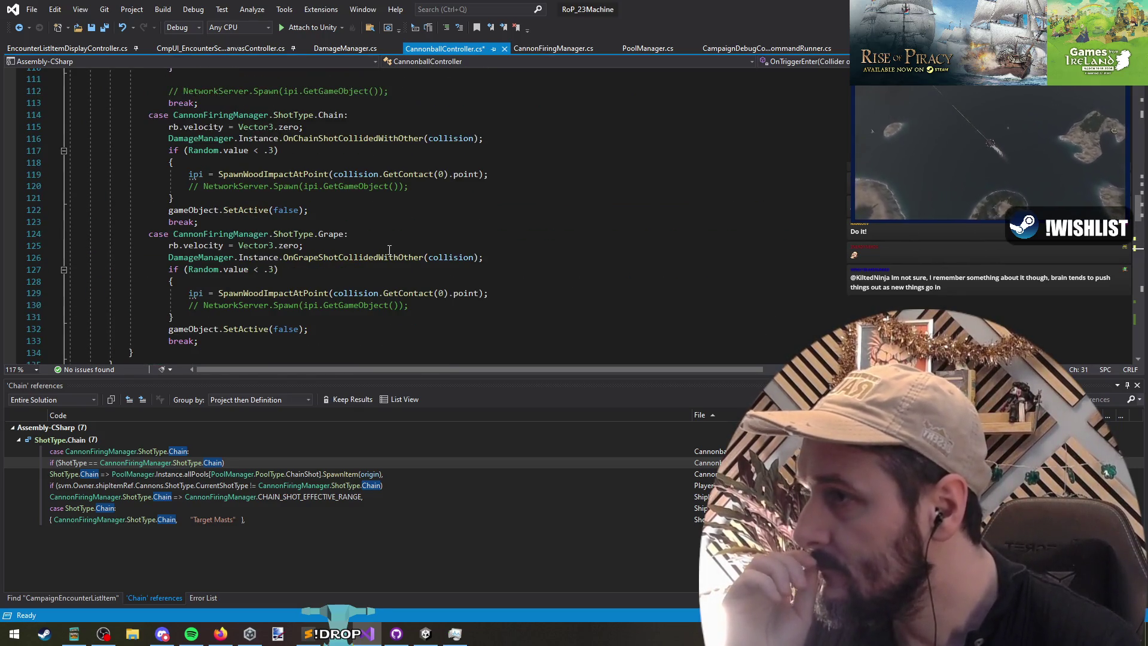
scroll(351, 225, up, 5)
scroll(197, 251, up, 8)
click(177, 291)
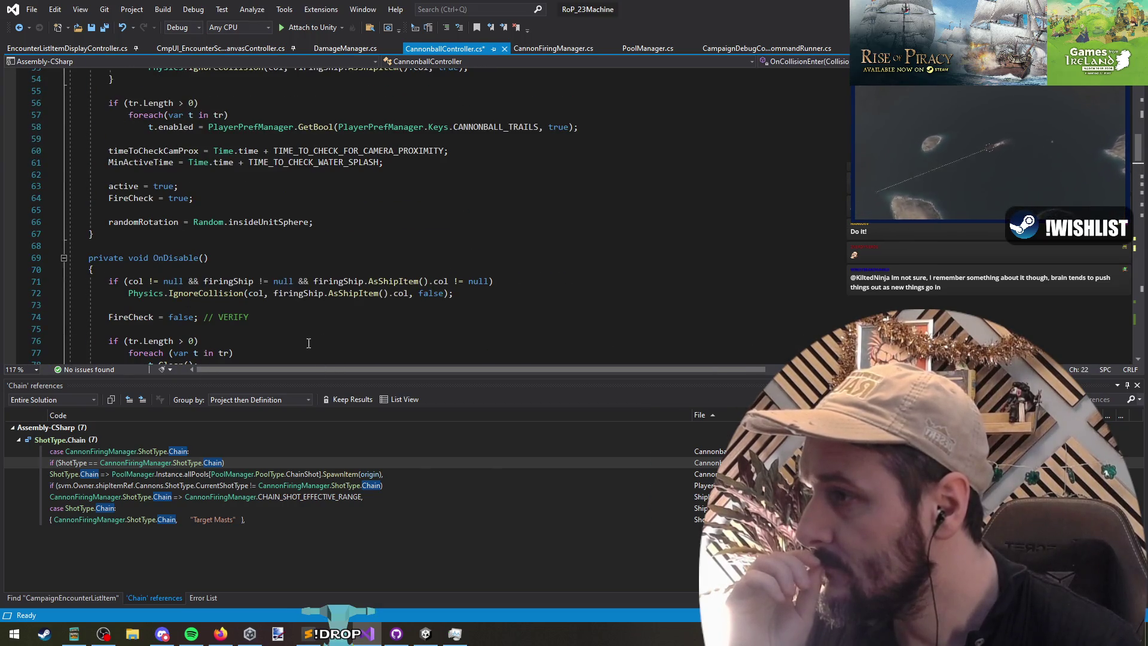
scroll(326, 340, down, 1)
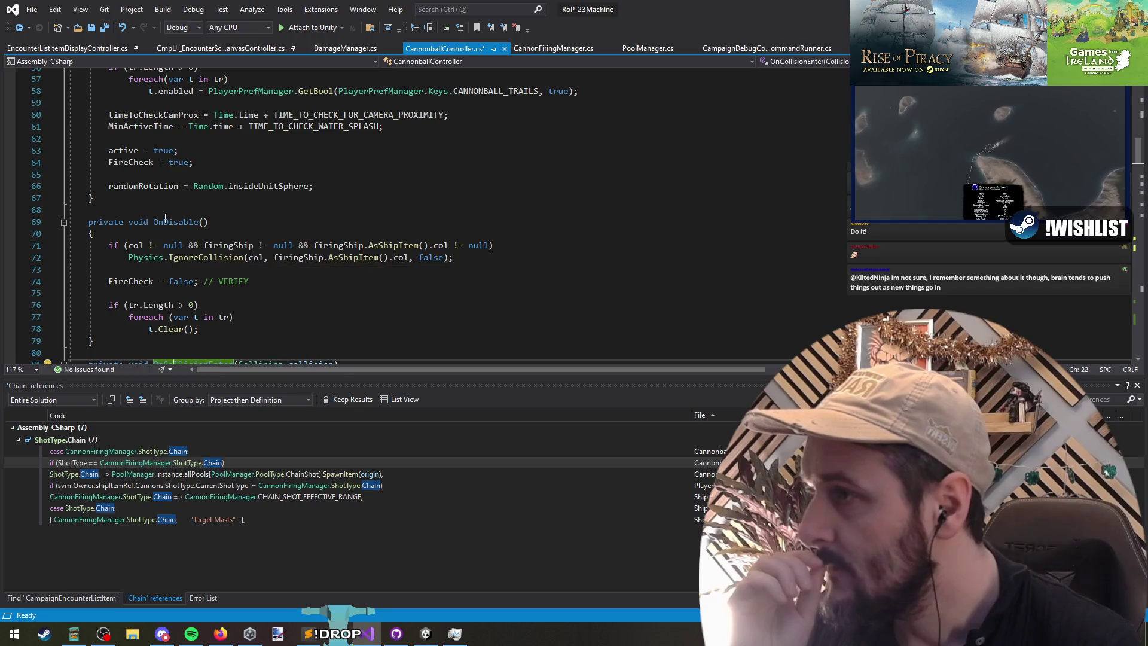
click(129, 257)
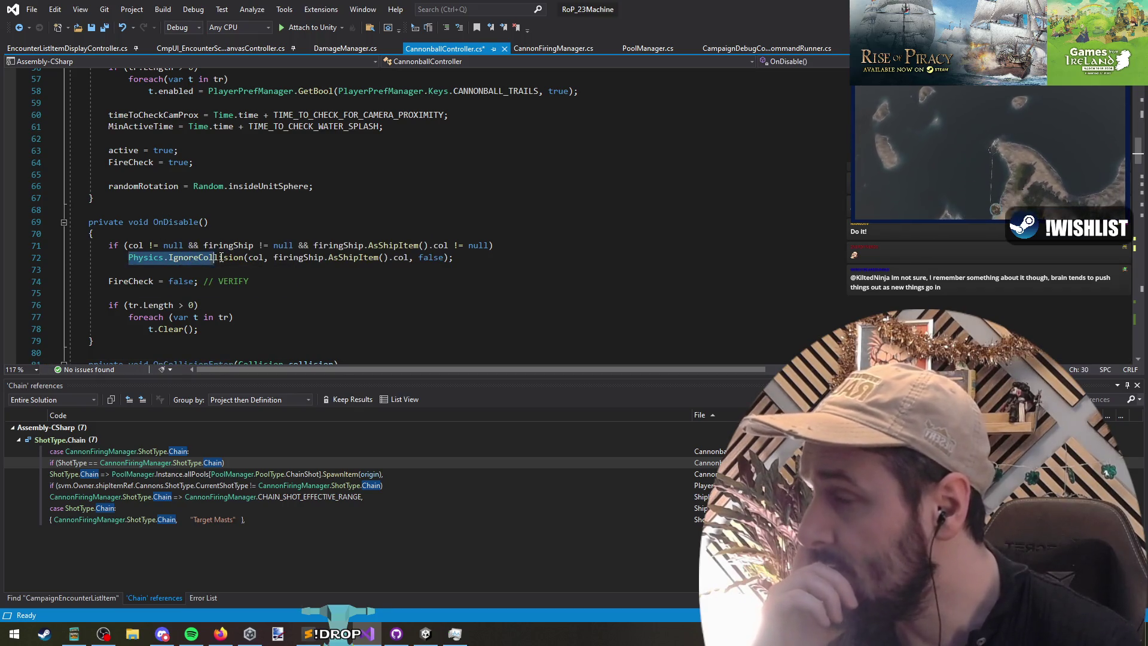
drag(249, 258, 405, 257)
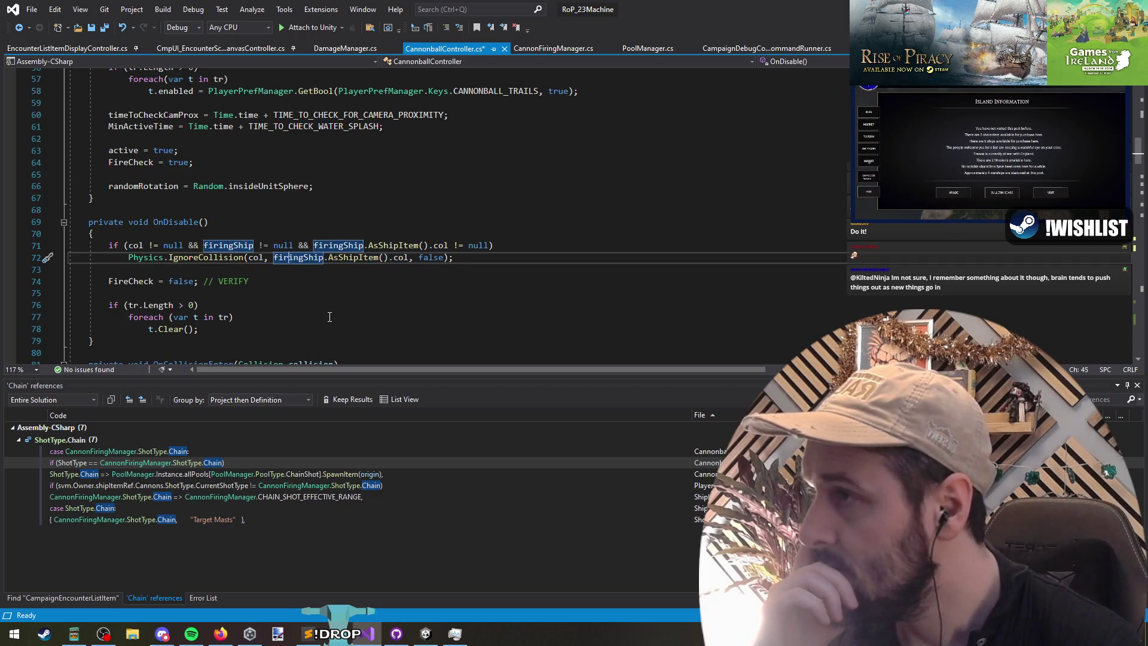
scroll(330, 317, up, 5)
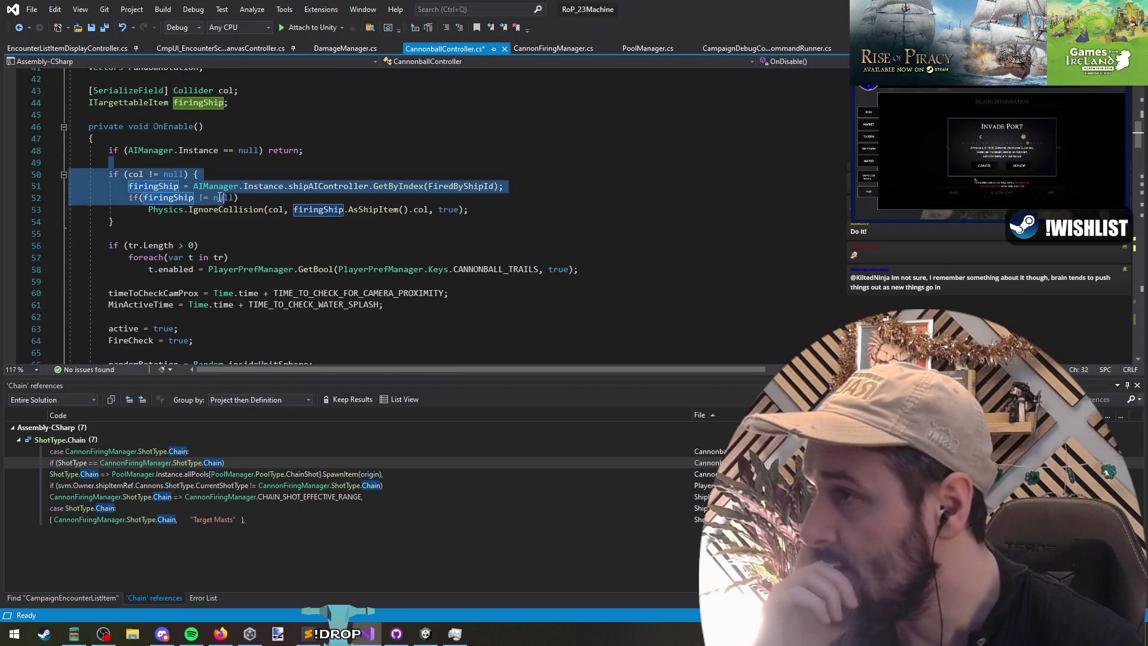
drag(210, 186, 266, 223)
click(268, 223)
mouse_move(135, 176)
mouse_down()
mouse_move(180, 198)
mouse_move(119, 161)
mouse_move(206, 226)
mouse_move(221, 160)
mouse_up()
click(210, 227)
click(209, 233)
click(221, 159)
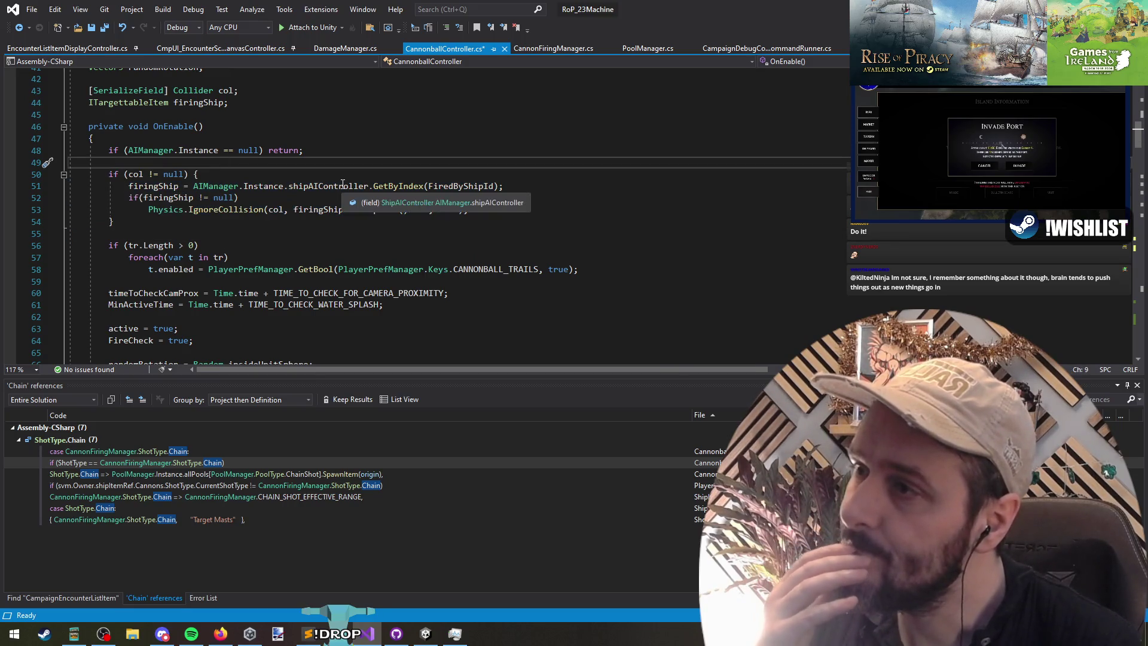
scroll(349, 190, up, 9)
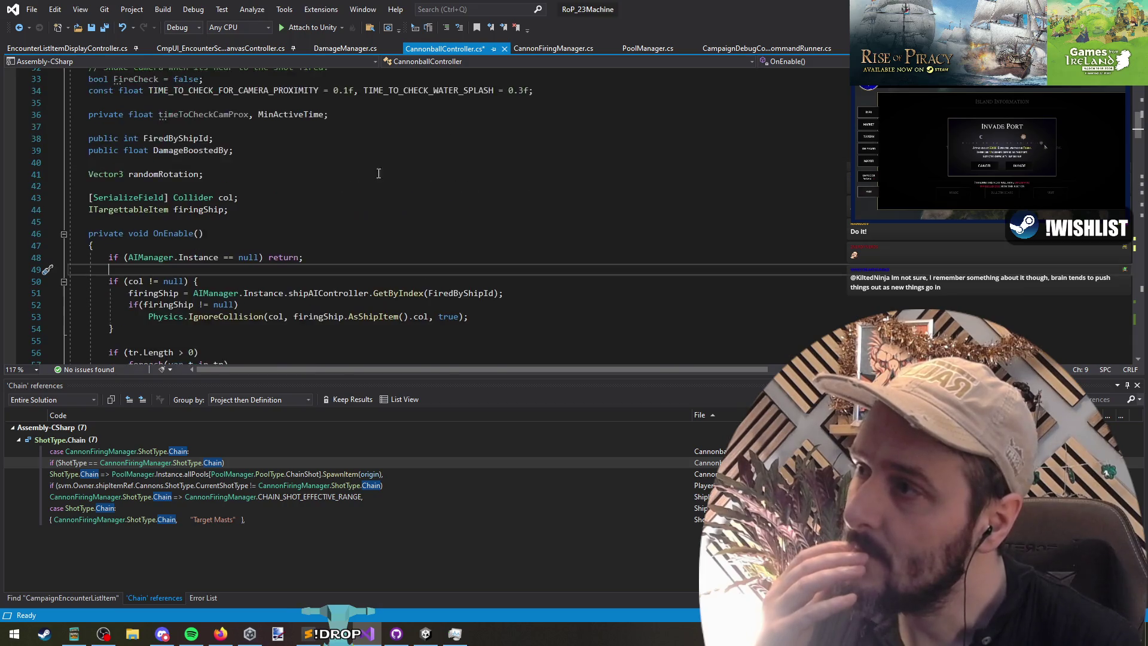
scroll(367, 227, up, 4)
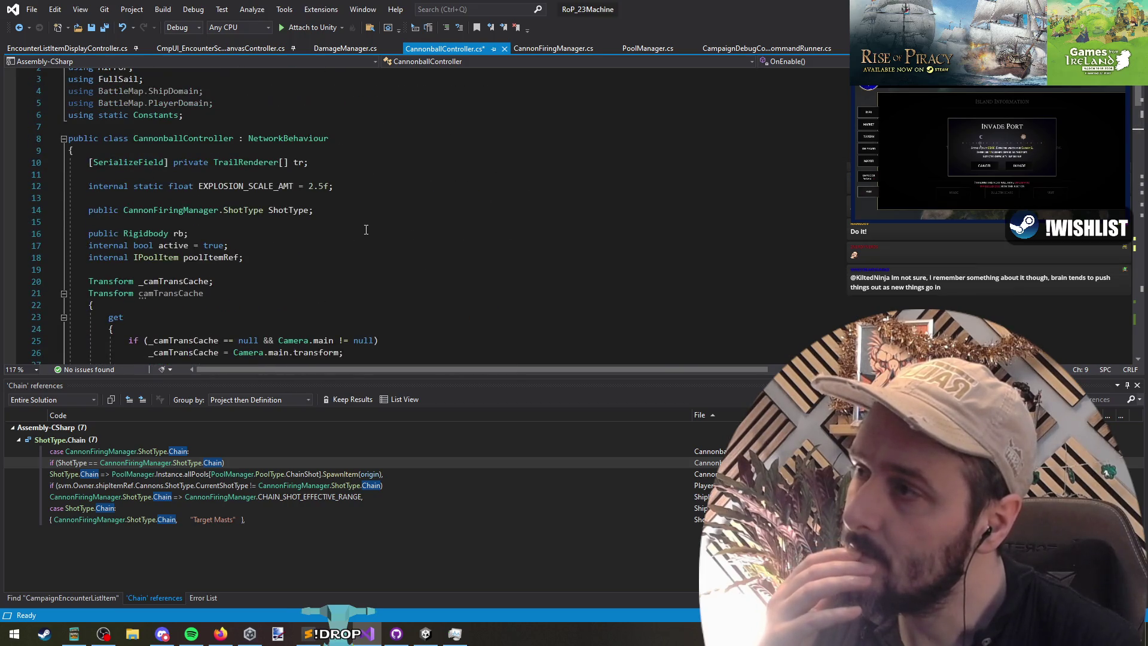
scroll(366, 229, down, 14)
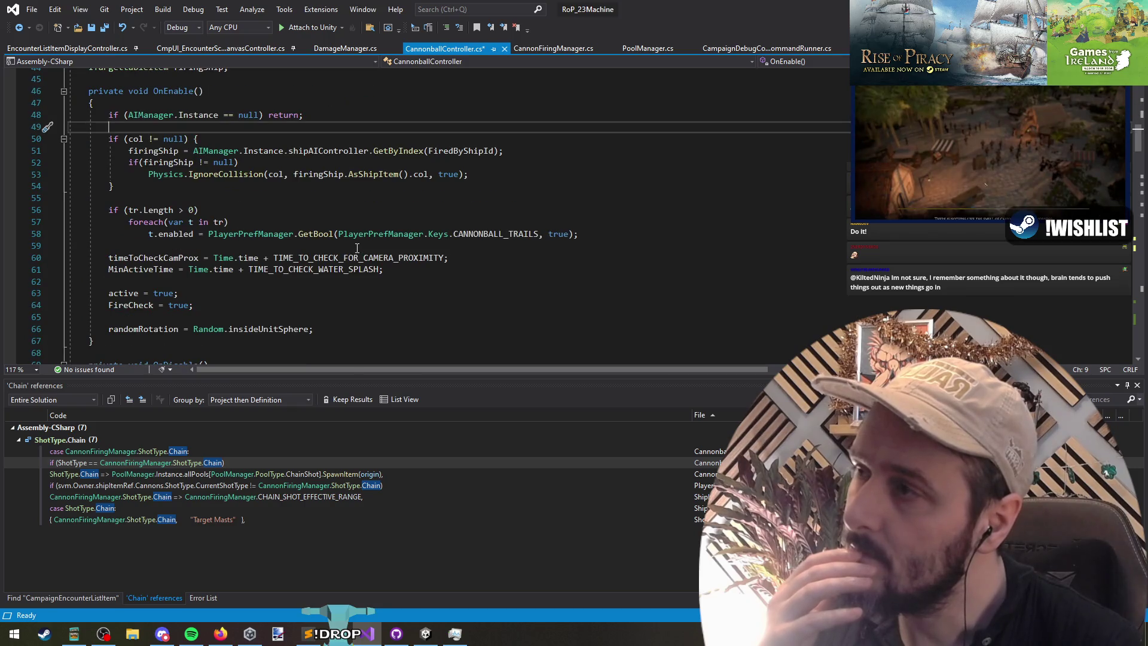
drag(189, 130, 206, 193)
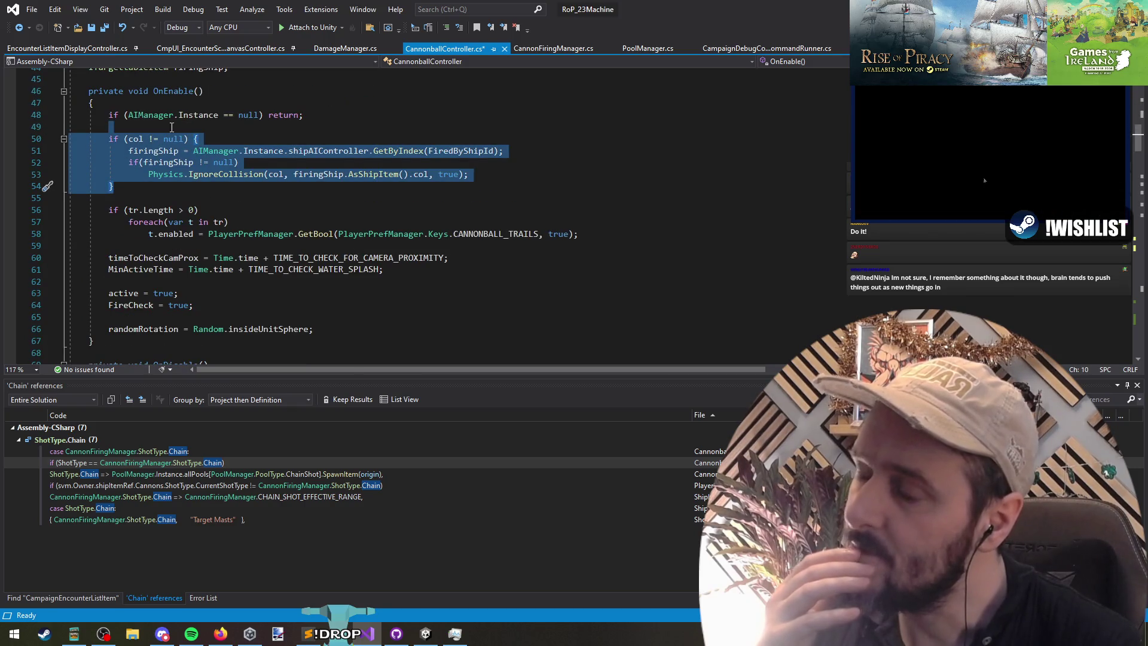
click(233, 182)
scroll(253, 251, up, 6)
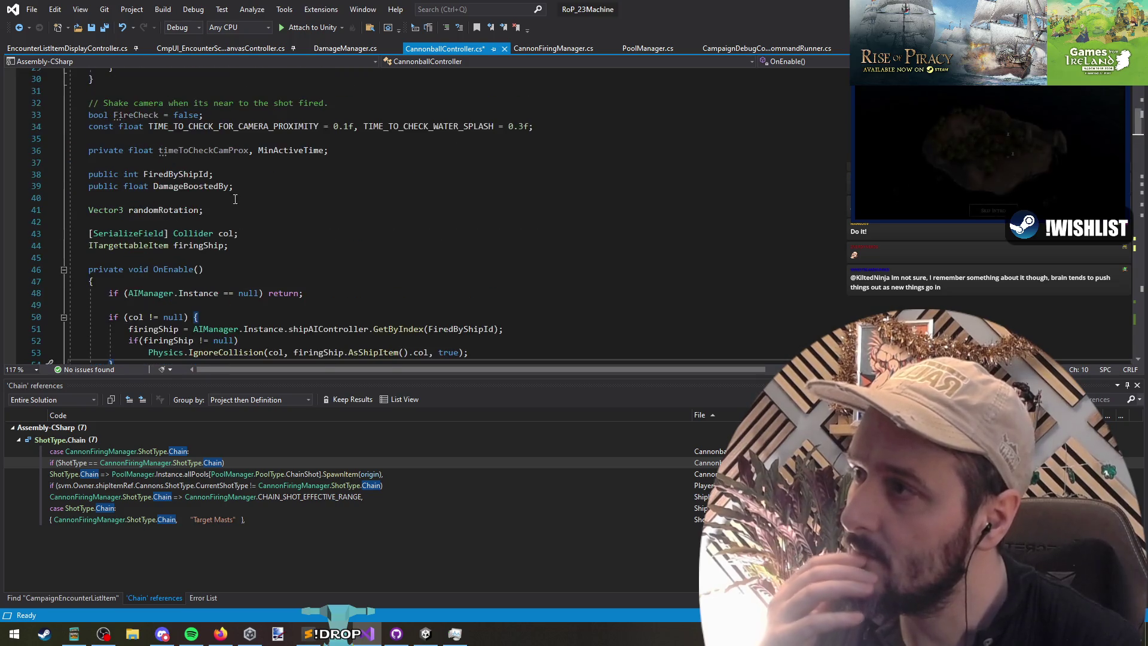
scroll(252, 252, up, 2)
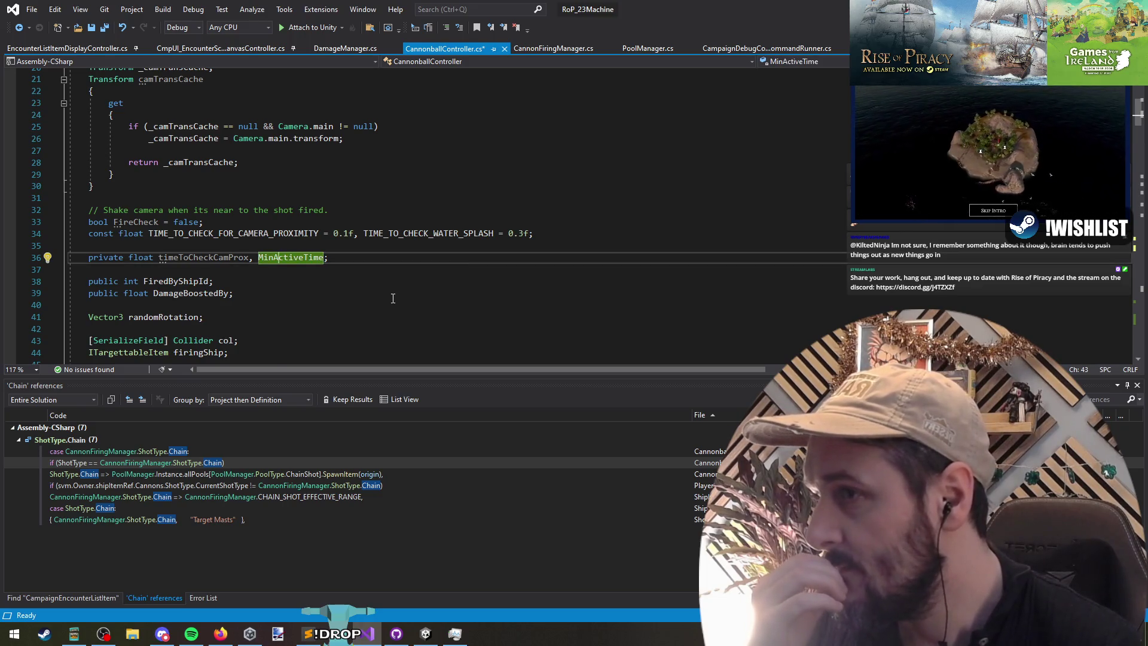
scroll(393, 299, down, 7)
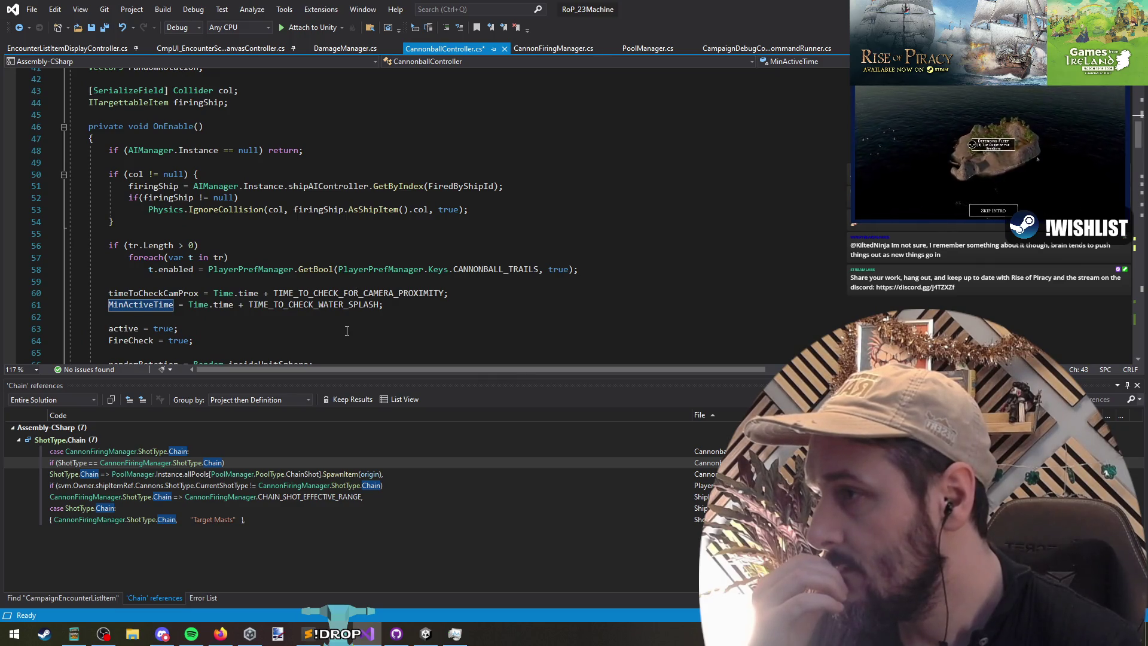
scroll(347, 330, down, 2)
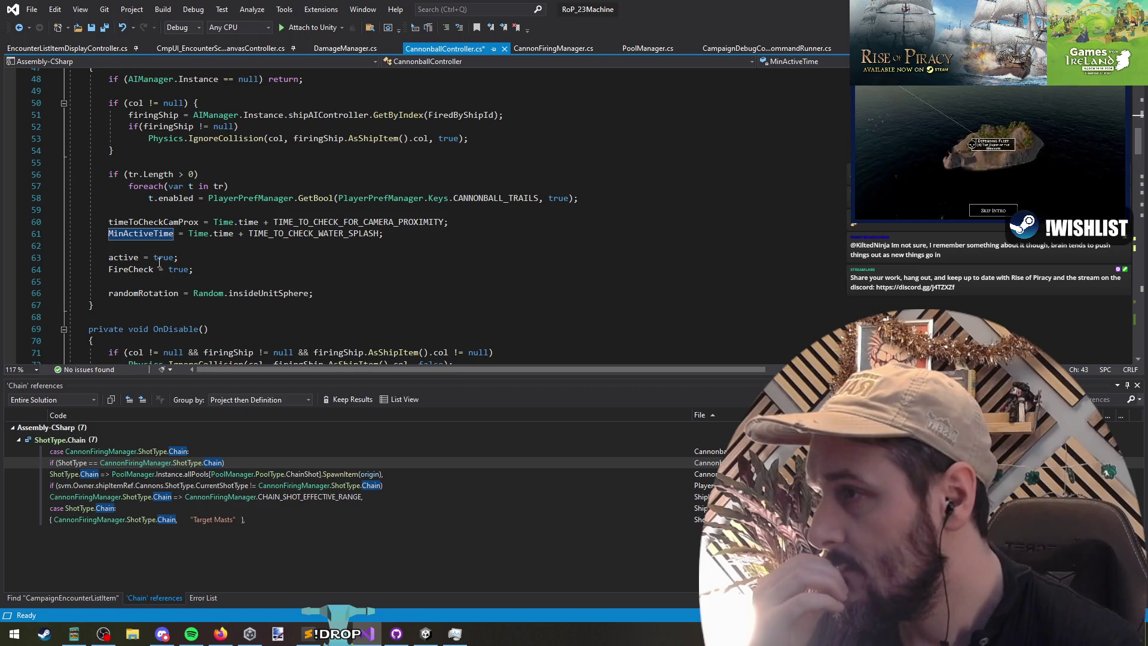
scroll(385, 297, up, 3)
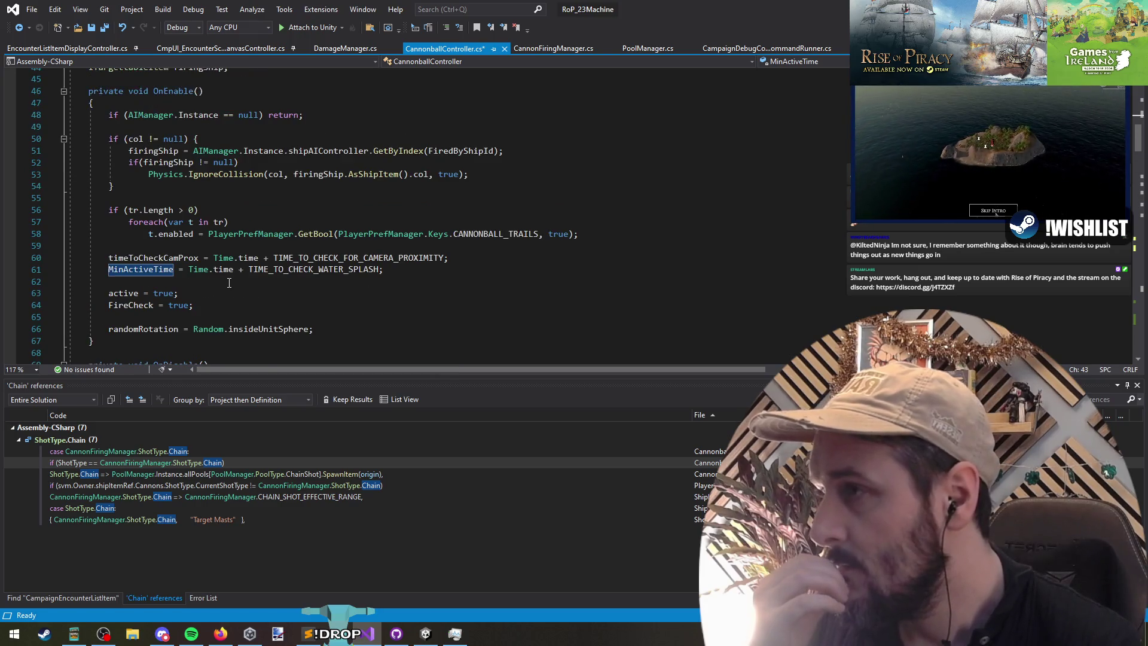
scroll(258, 266, down, 9)
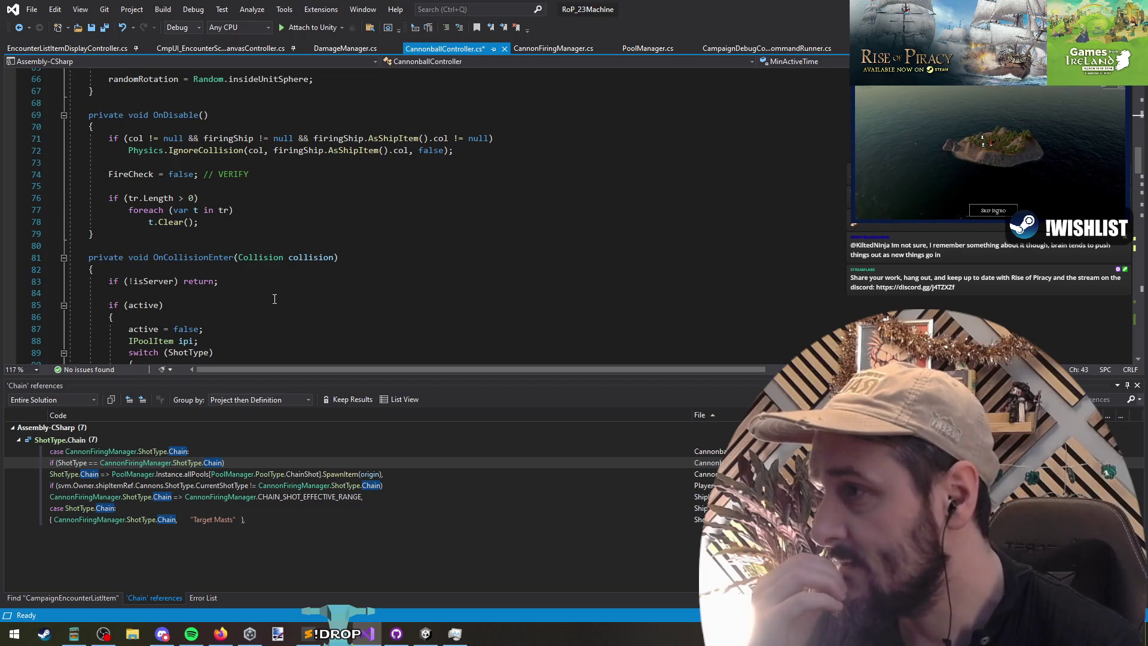
scroll(275, 299, down, 19)
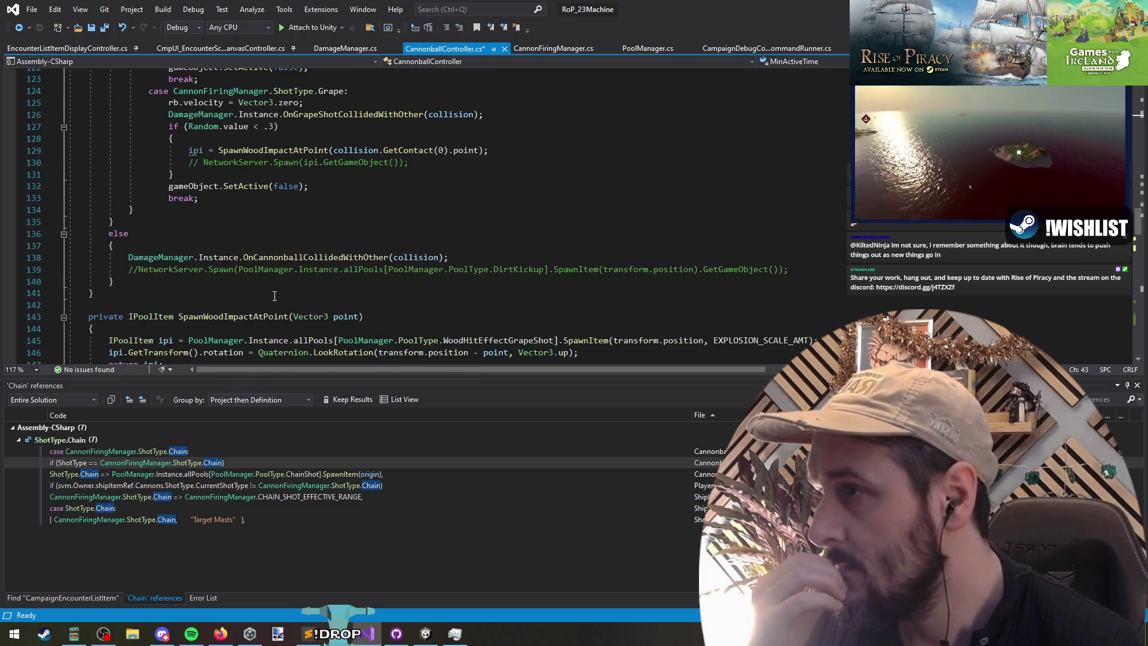
scroll(274, 296, down, 4)
scroll(289, 258, up, 20)
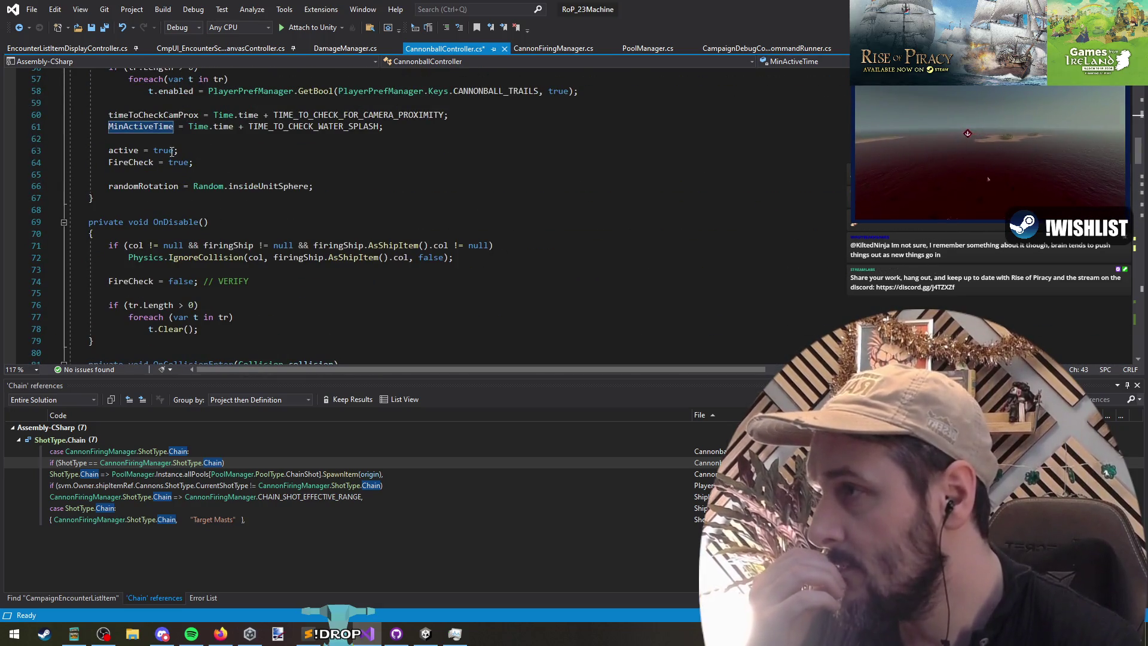
scroll(167, 141, up, 18)
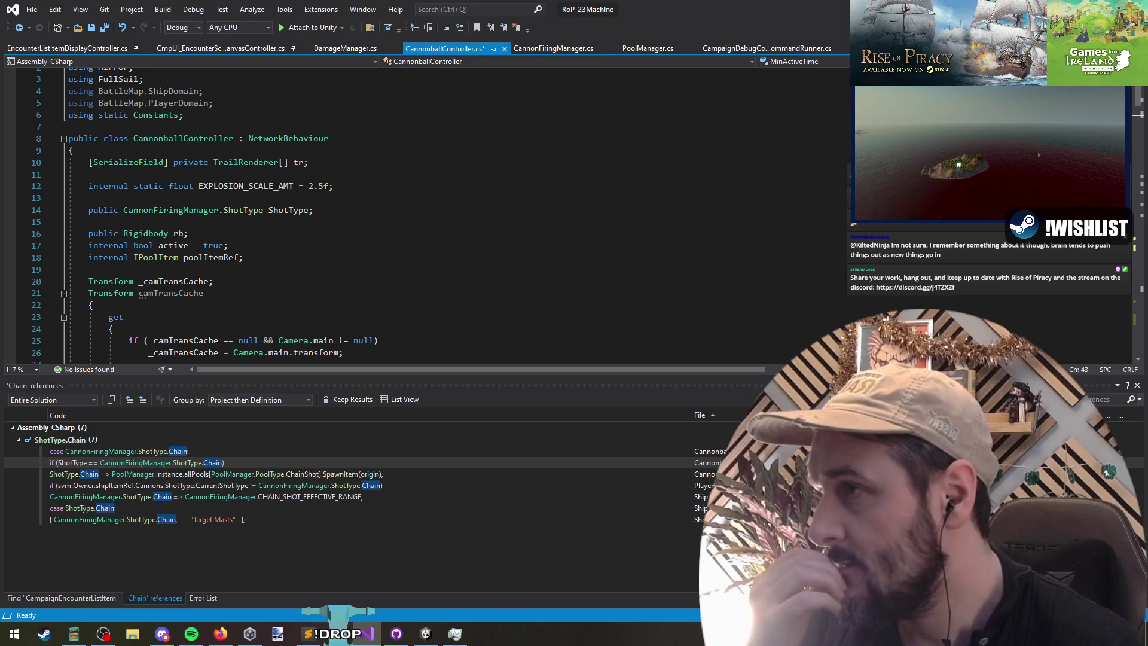
right_click(197, 141)
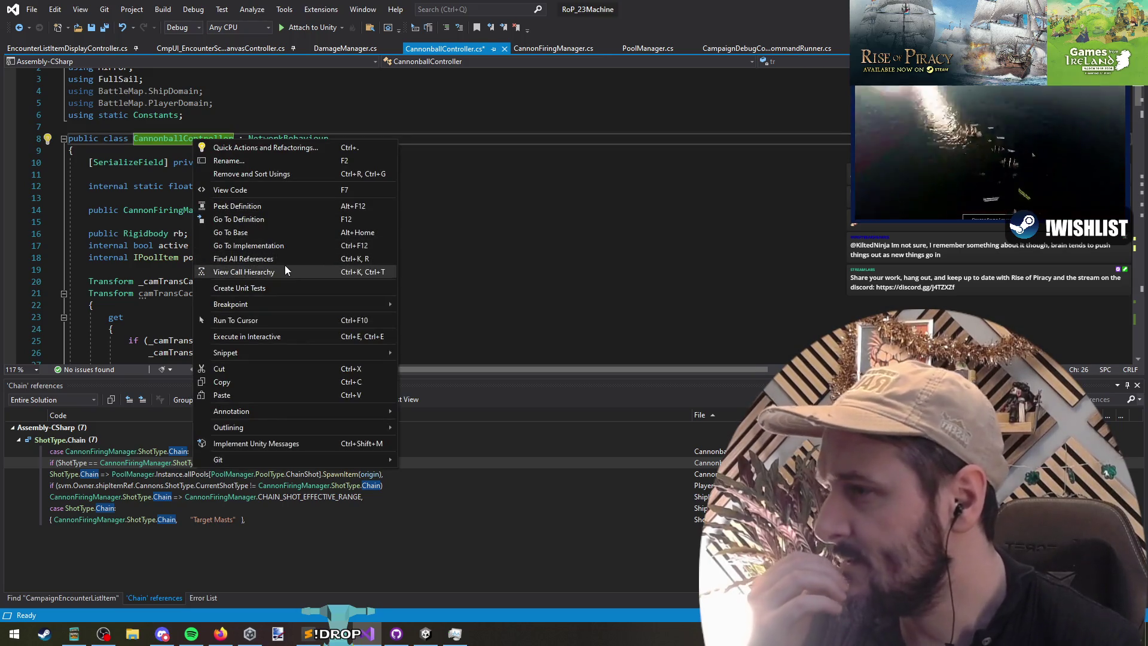
click(266, 248)
scroll(347, 299, down, 2)
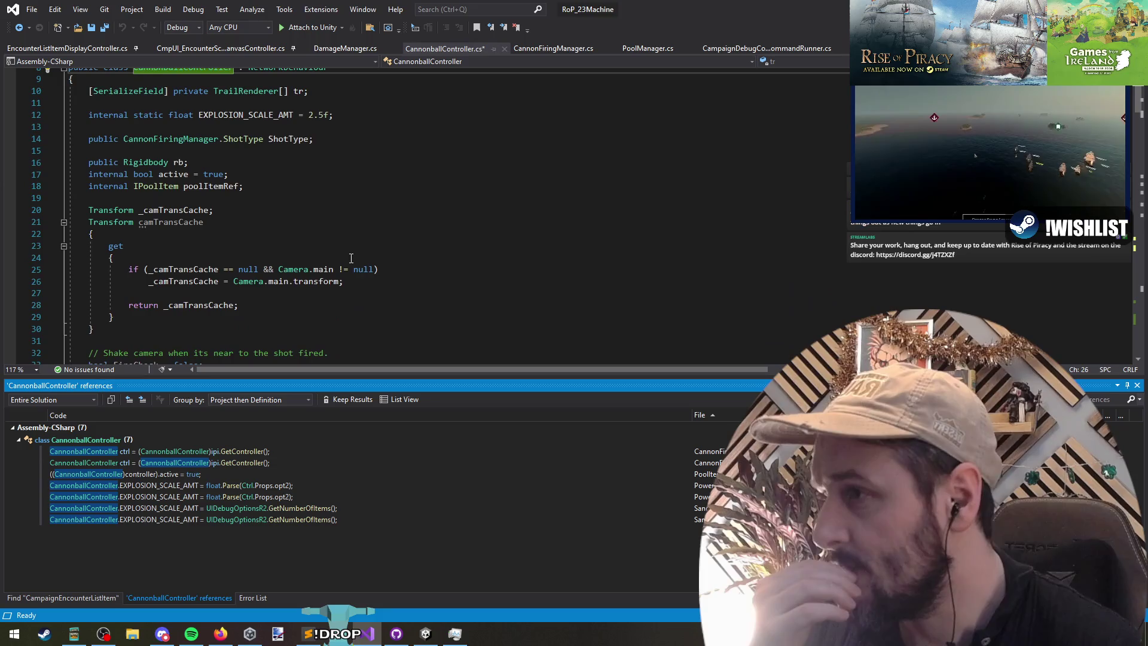
scroll(359, 290, up, 1)
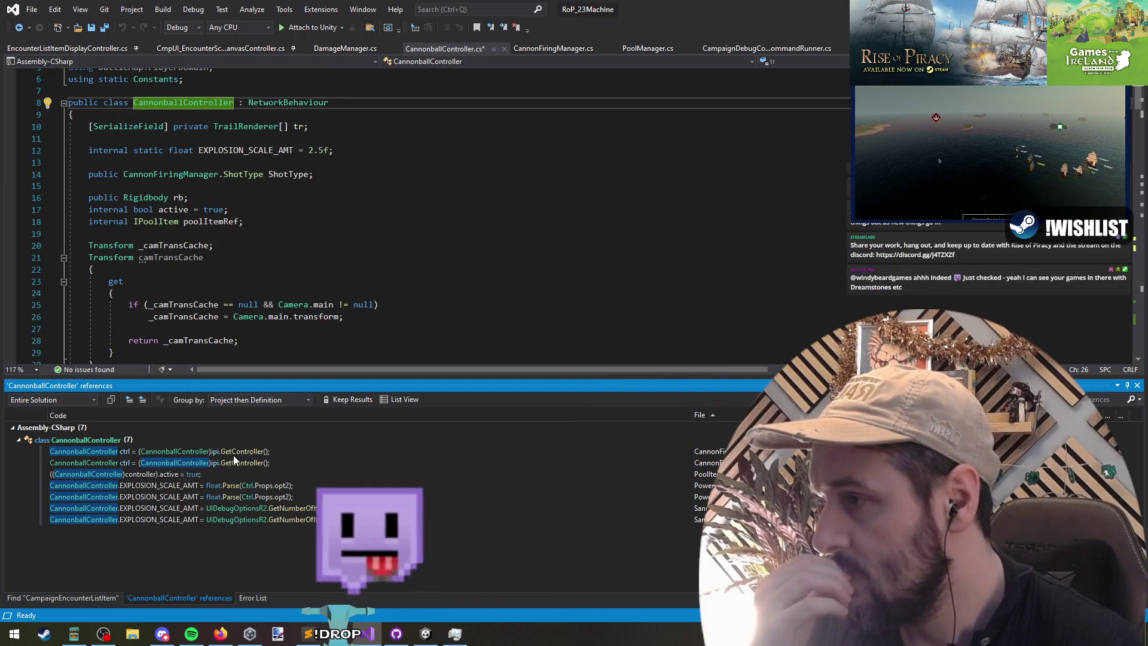
mouse_move(236, 456)
double_click(583, 454)
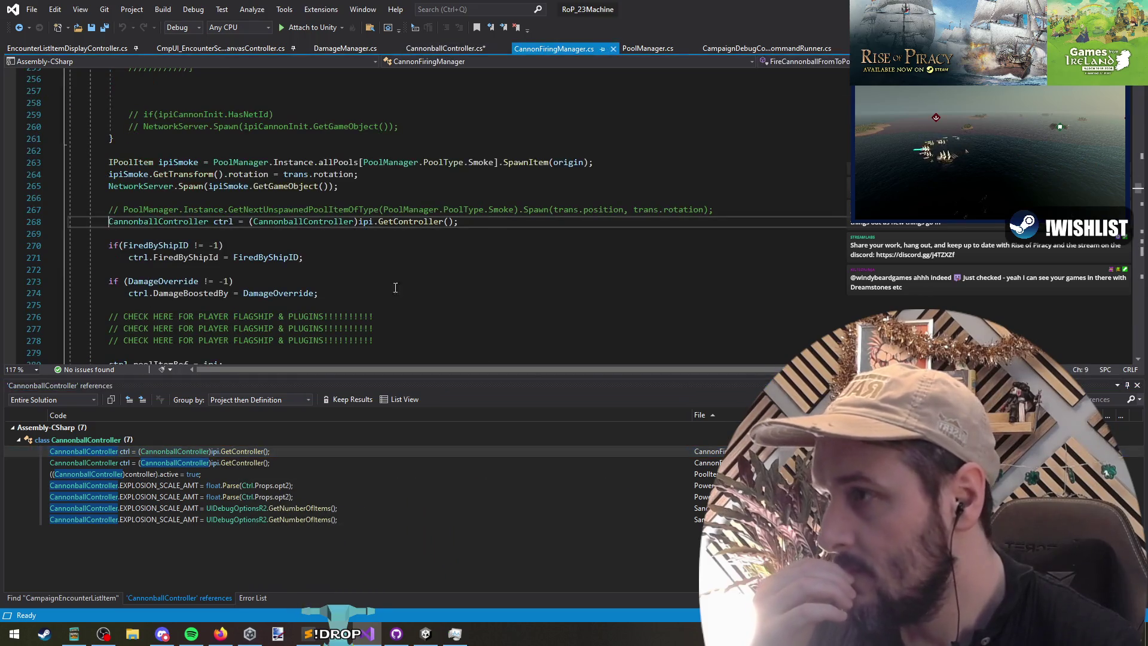
click(220, 223)
scroll(446, 275, down, 5)
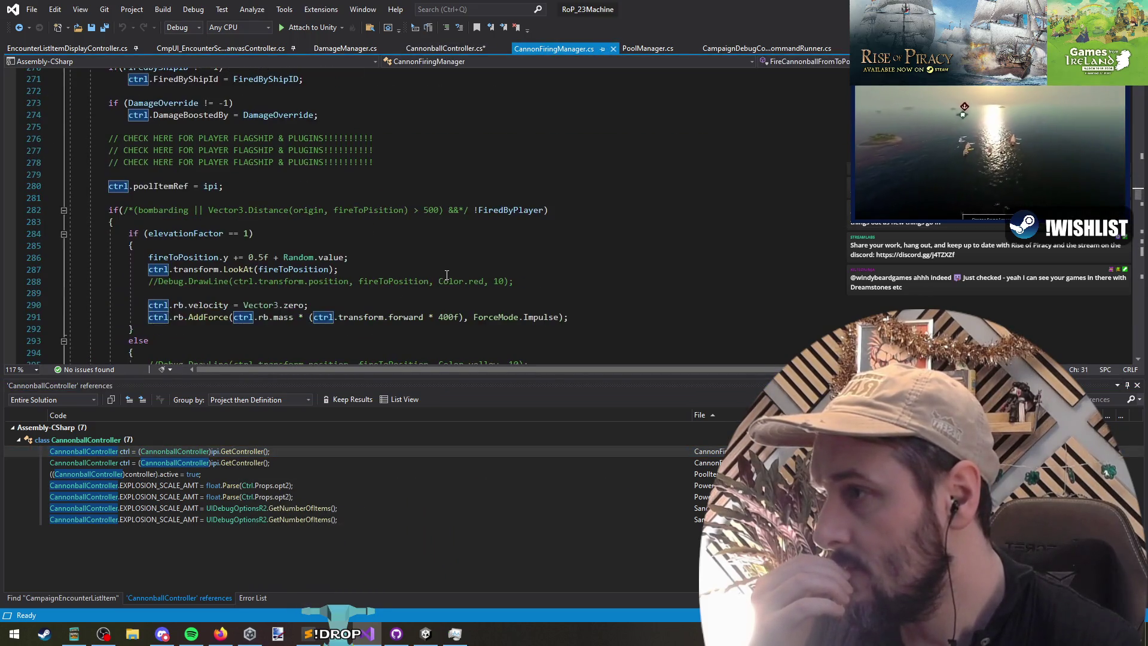
scroll(447, 275, down, 8)
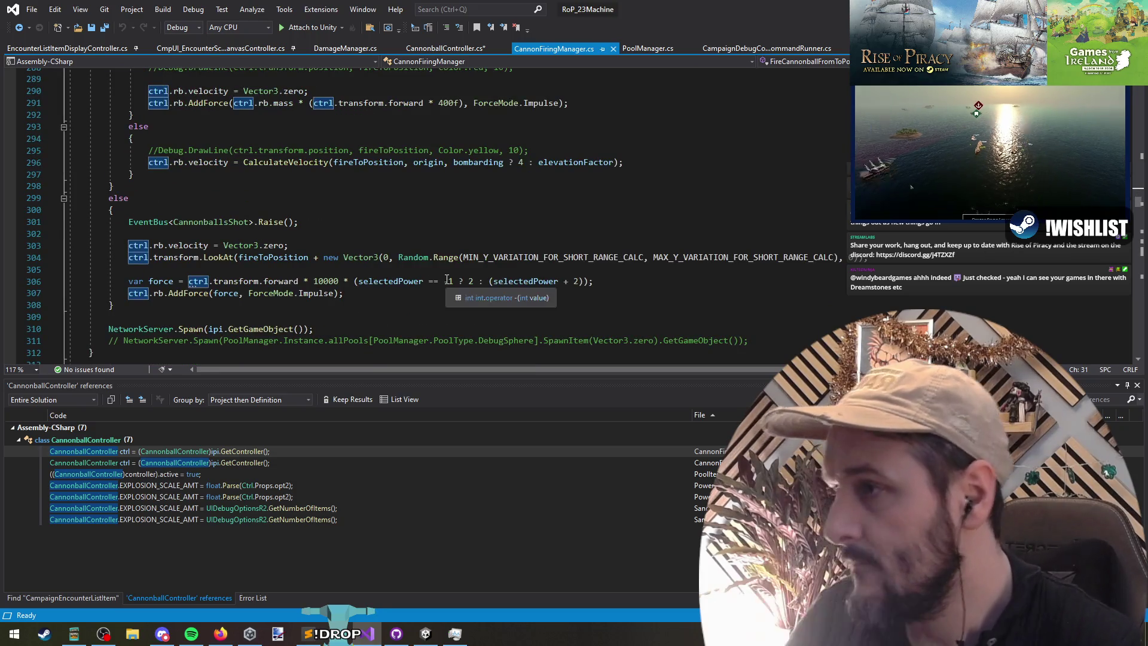
key(F3)
text(timetol)
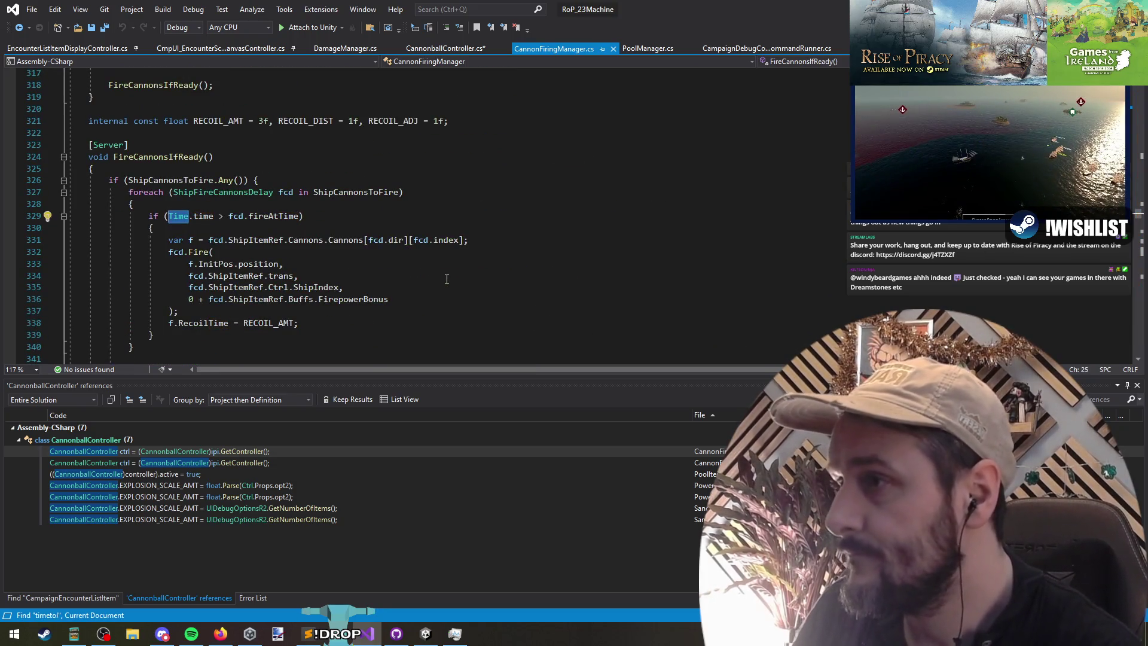
key(BackSpace)
key(BackSpace)
key(BackSpace)
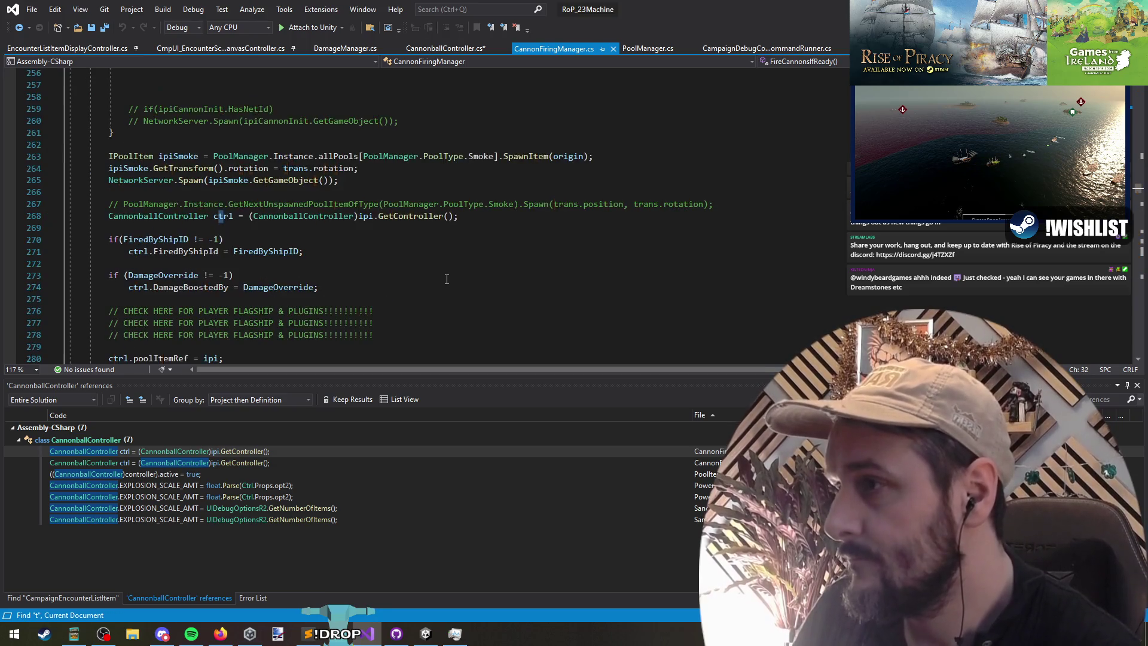
text(tl)
key(F3)
key(Return)
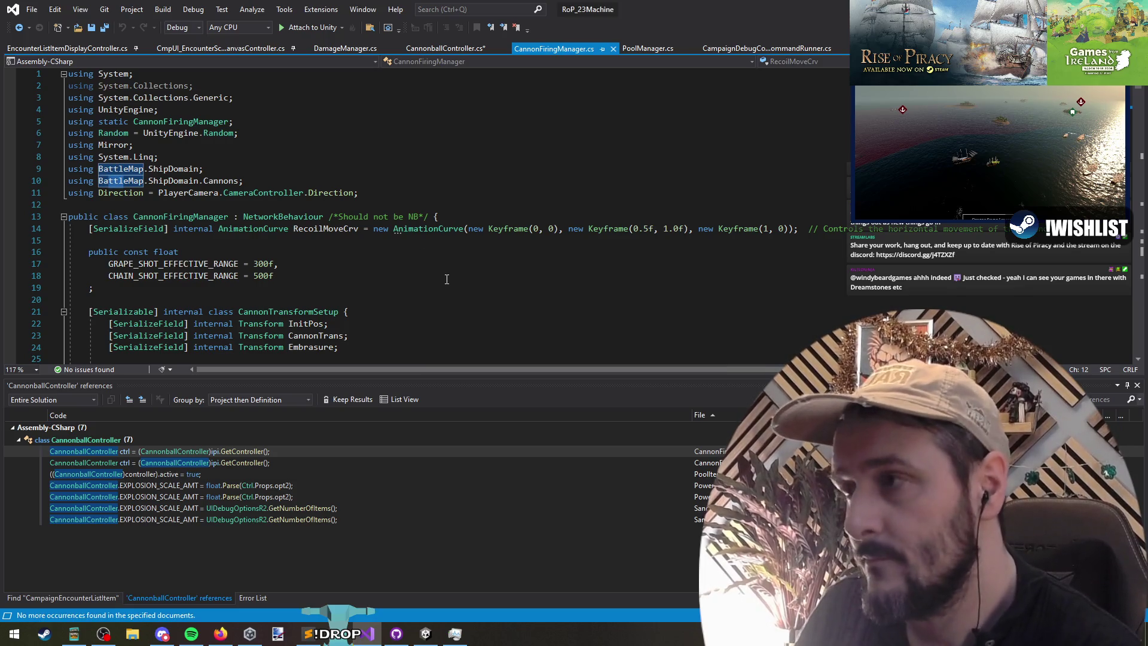
key(ctrl+i)
text(max_)
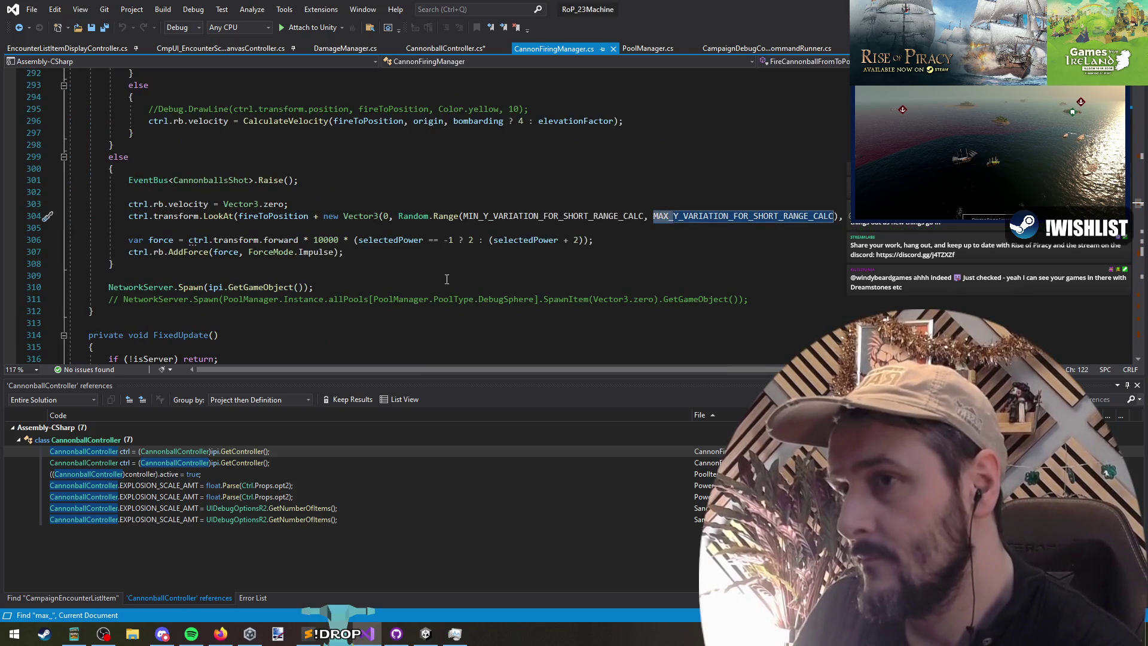
key(F3)
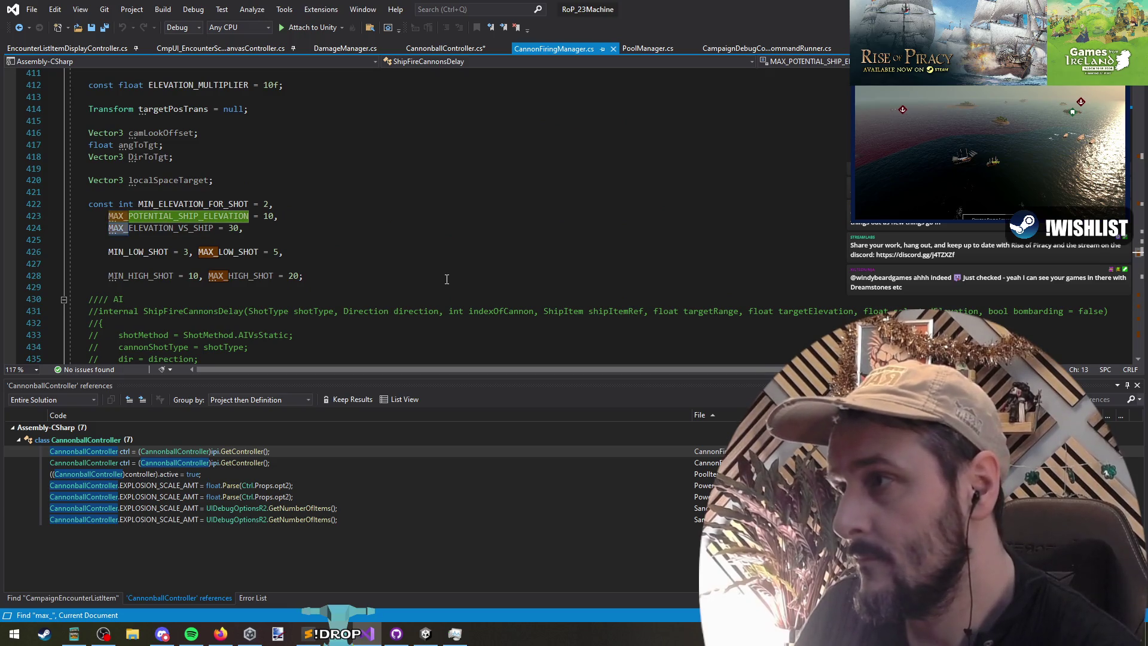
key(F3)
key(F3)
key(F3)
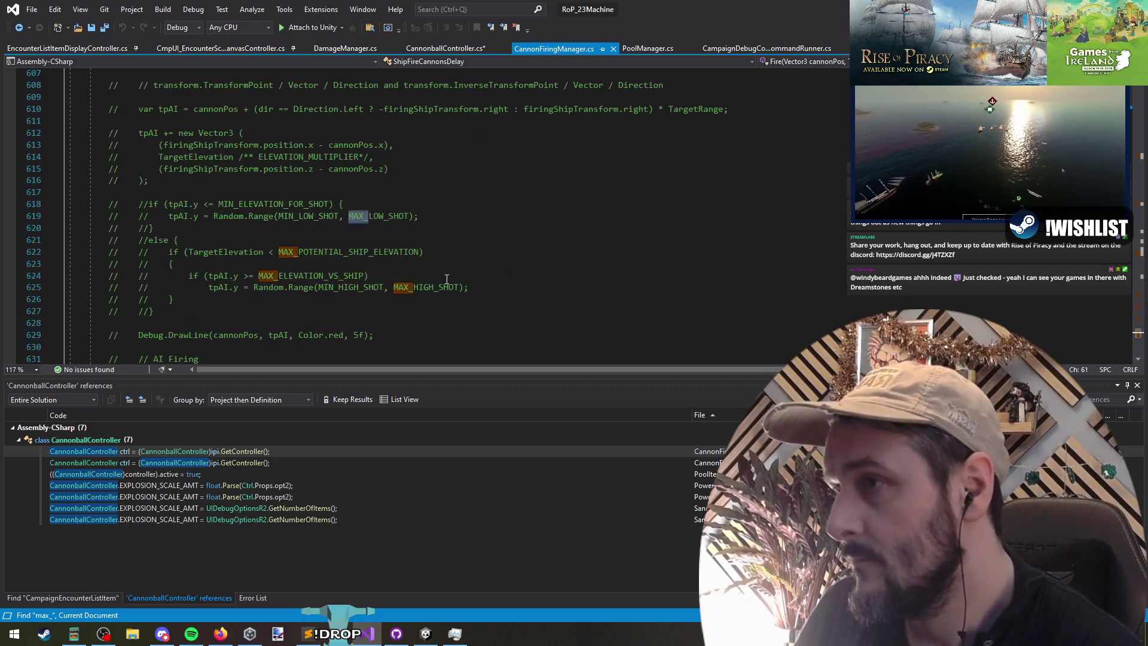
key(ctrl+Tab)
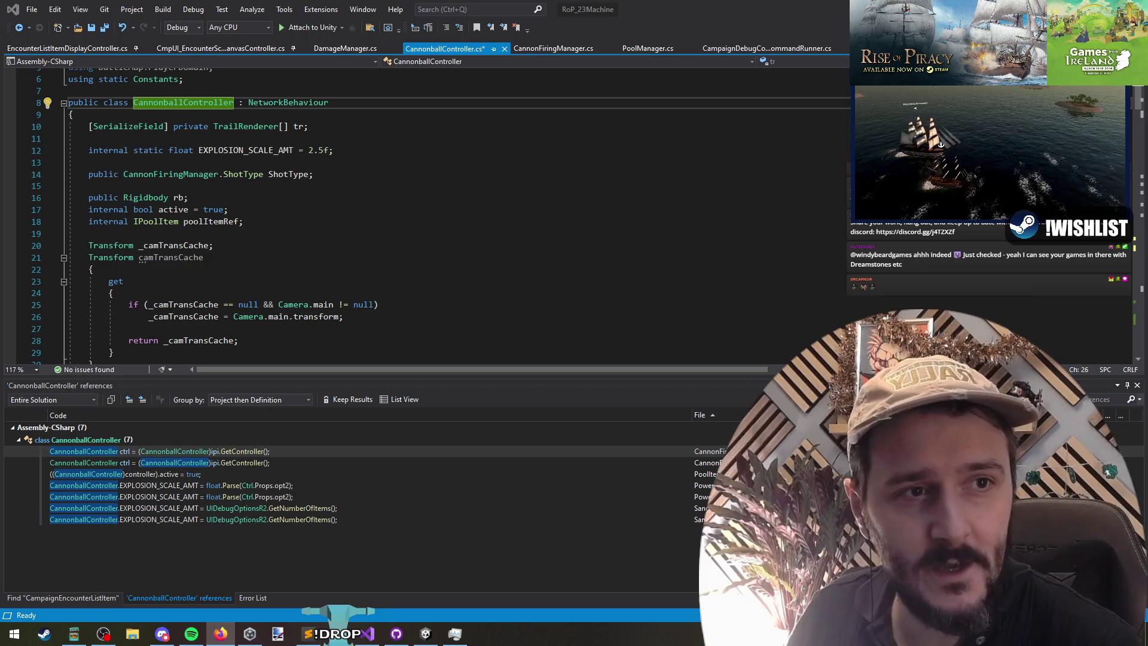
key(alt+Tab)
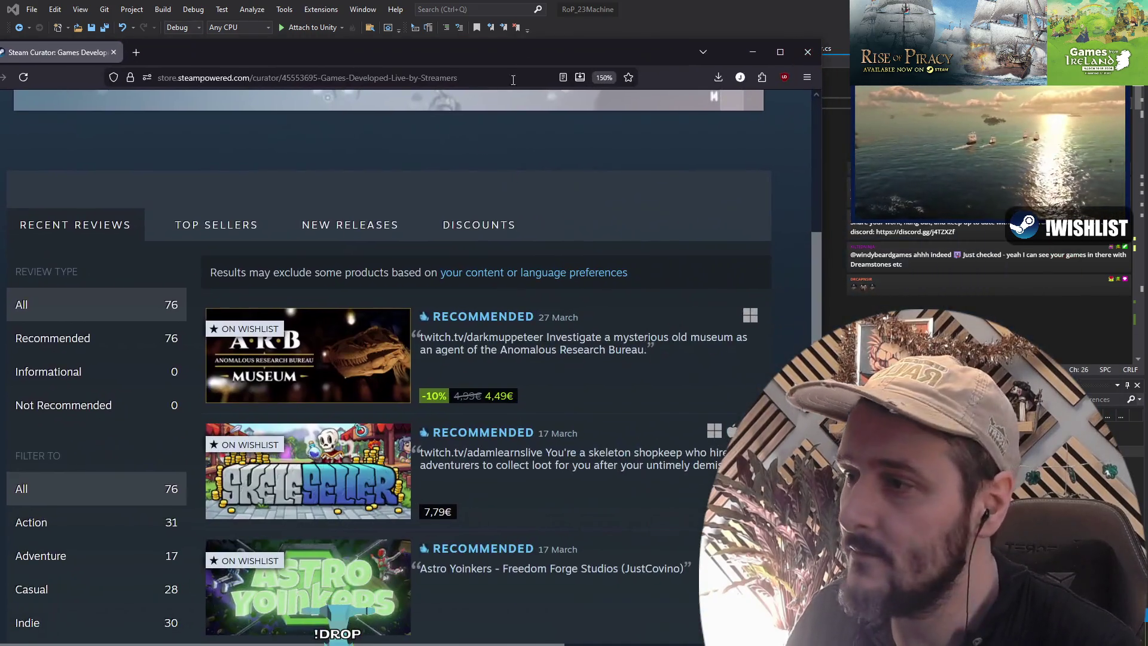
scroll(211, 278, up, 10)
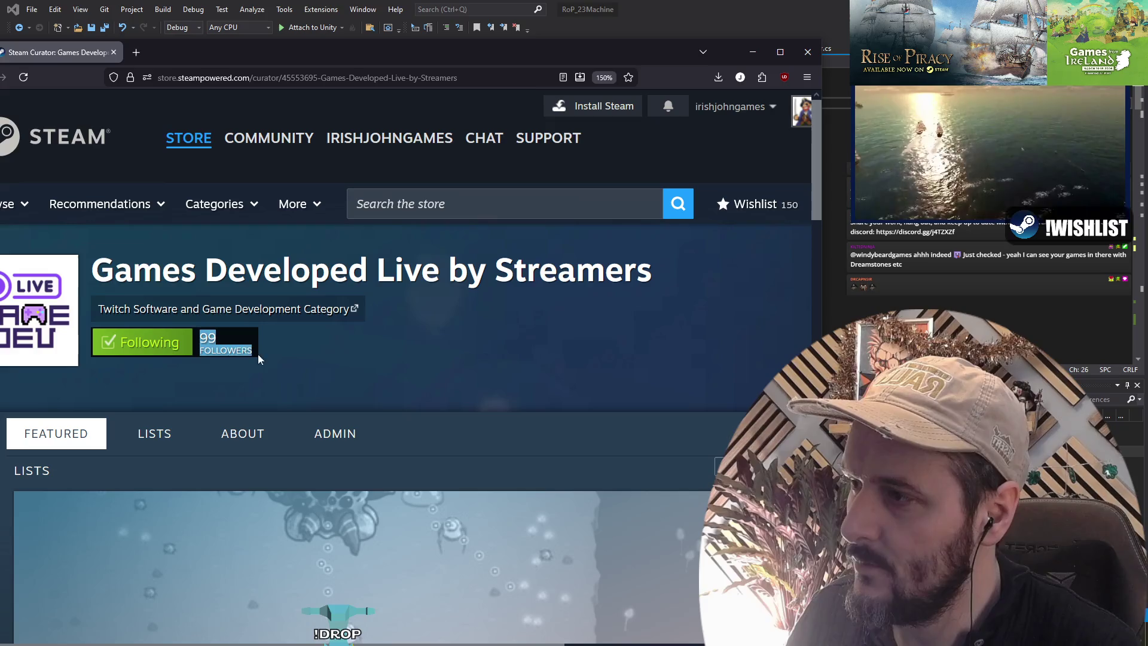
scroll(313, 367, down, 10)
scroll(313, 369, down, 3)
scroll(307, 298, up, 2)
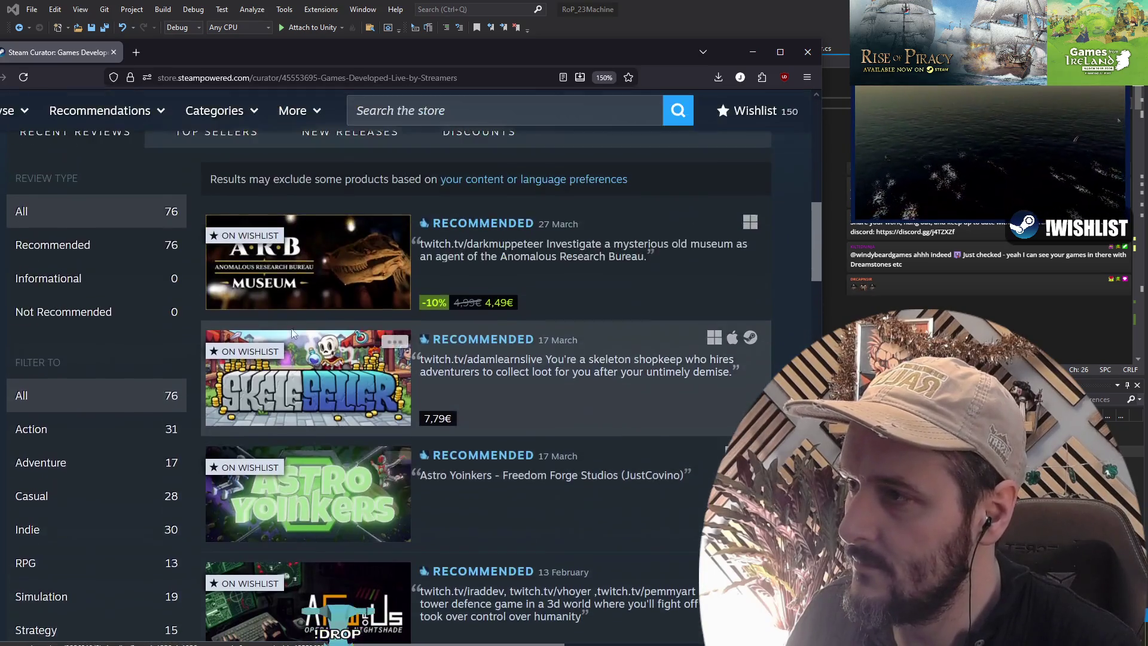
mouse_move(305, 271)
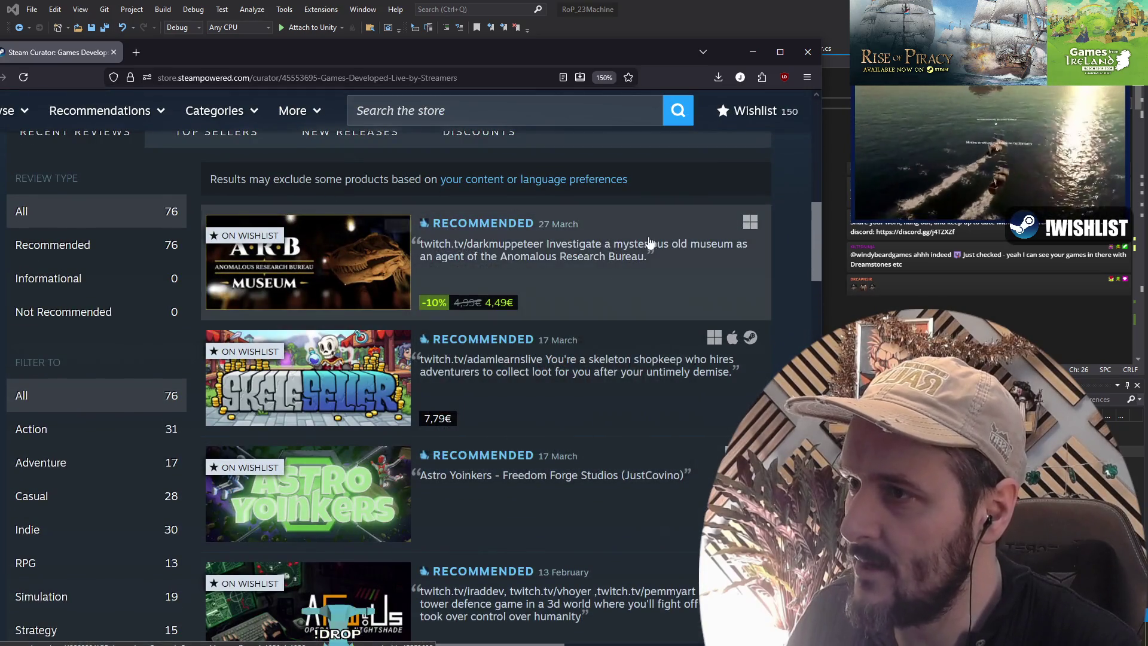
scroll(264, 280, up, 10)
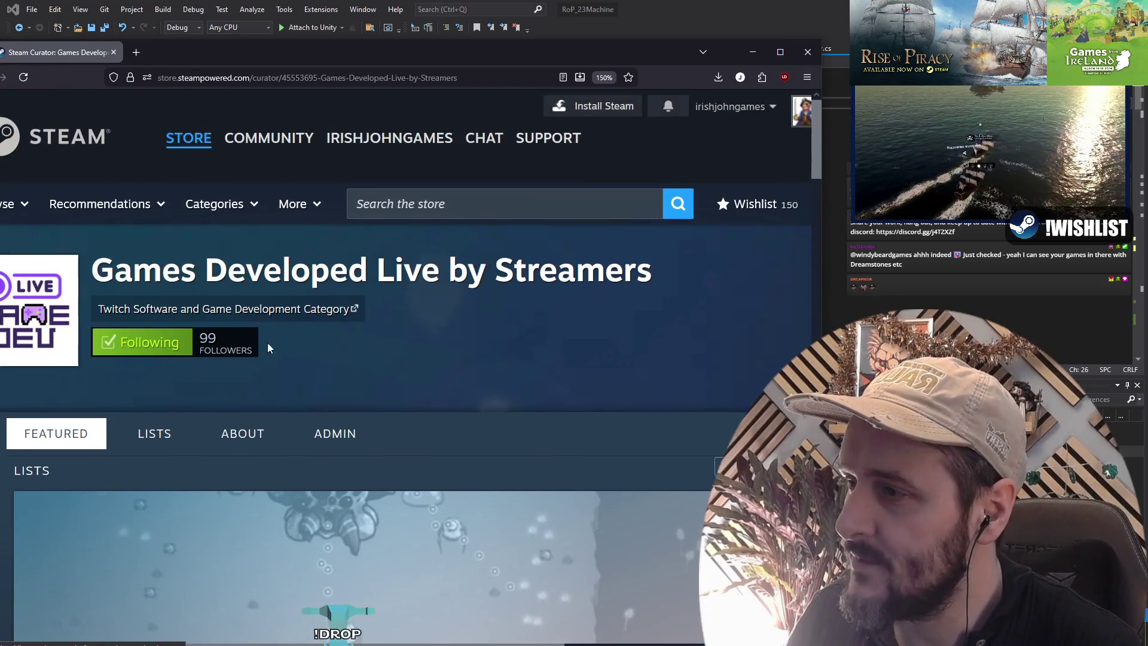
key(alt+Tab)
click(500, 245)
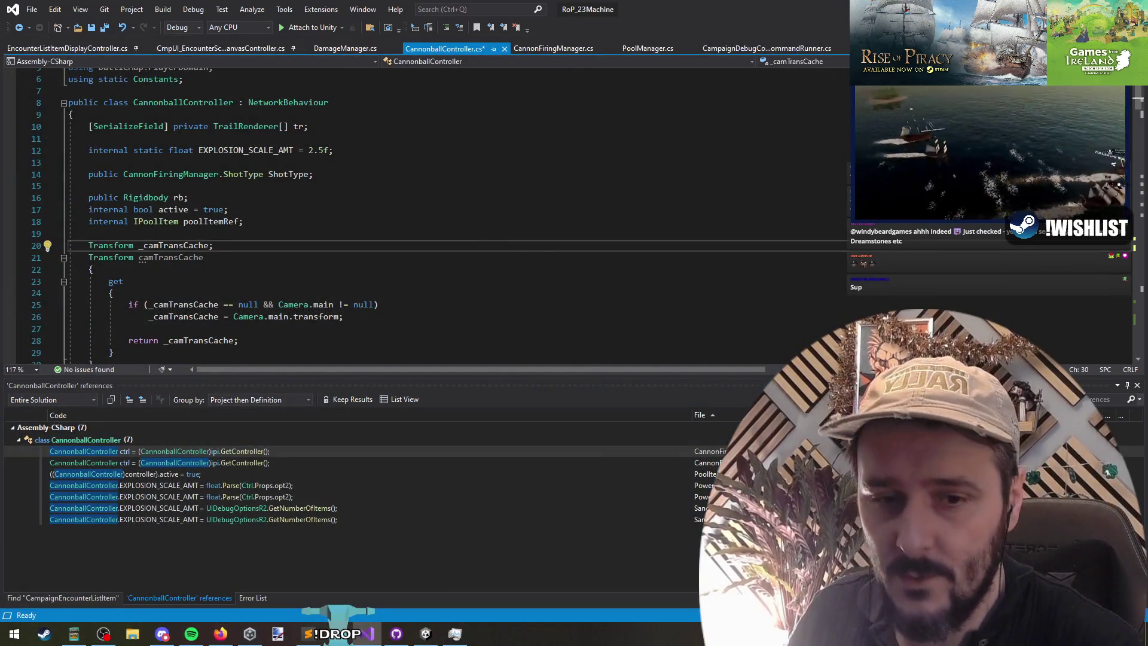
key(alt+Tab)
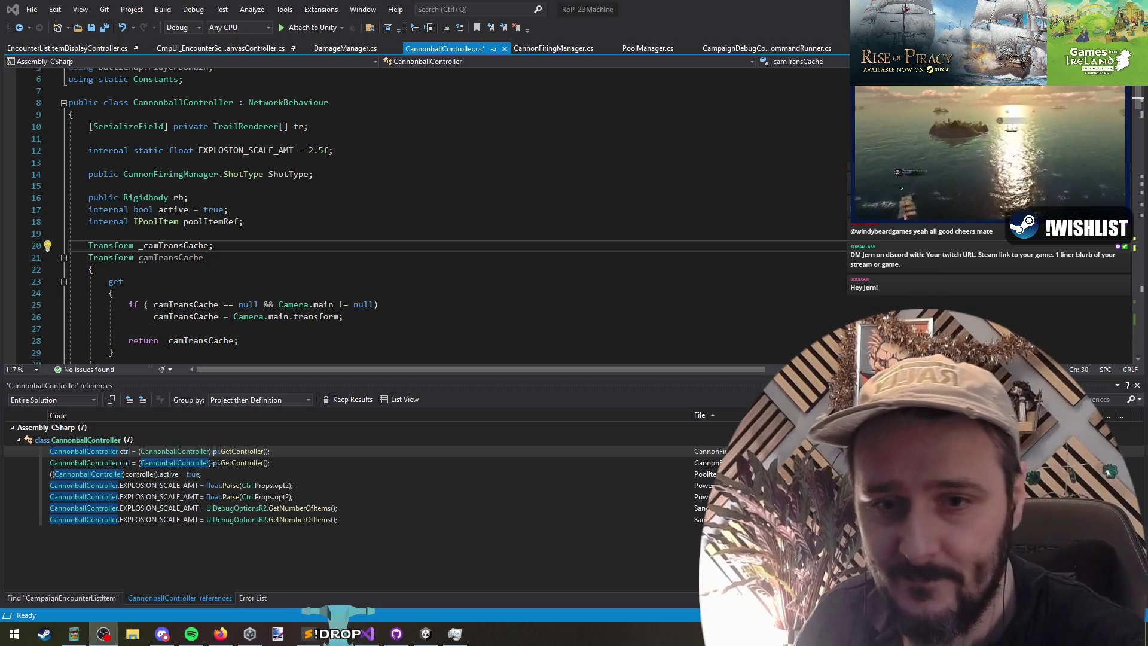
Move the caret from line 18 down to empty line 19
right_click(579, 220)
click(504, 219)
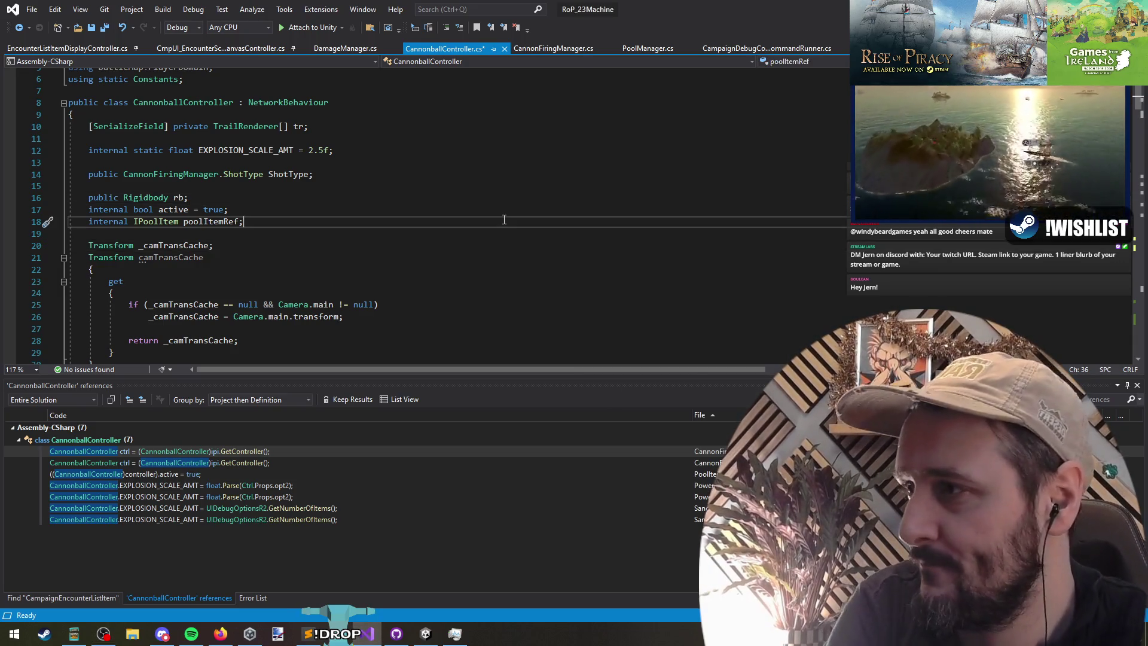
click(275, 253)
key(Up)
key(Up)
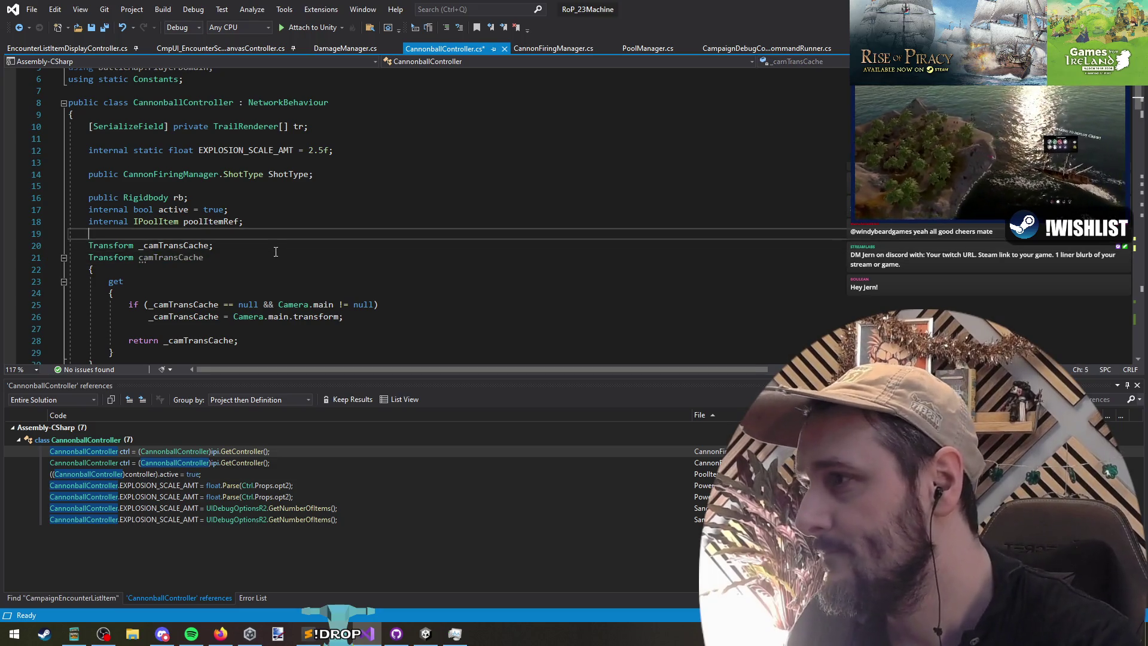
key(ctrl+Tab)
key(Escape)
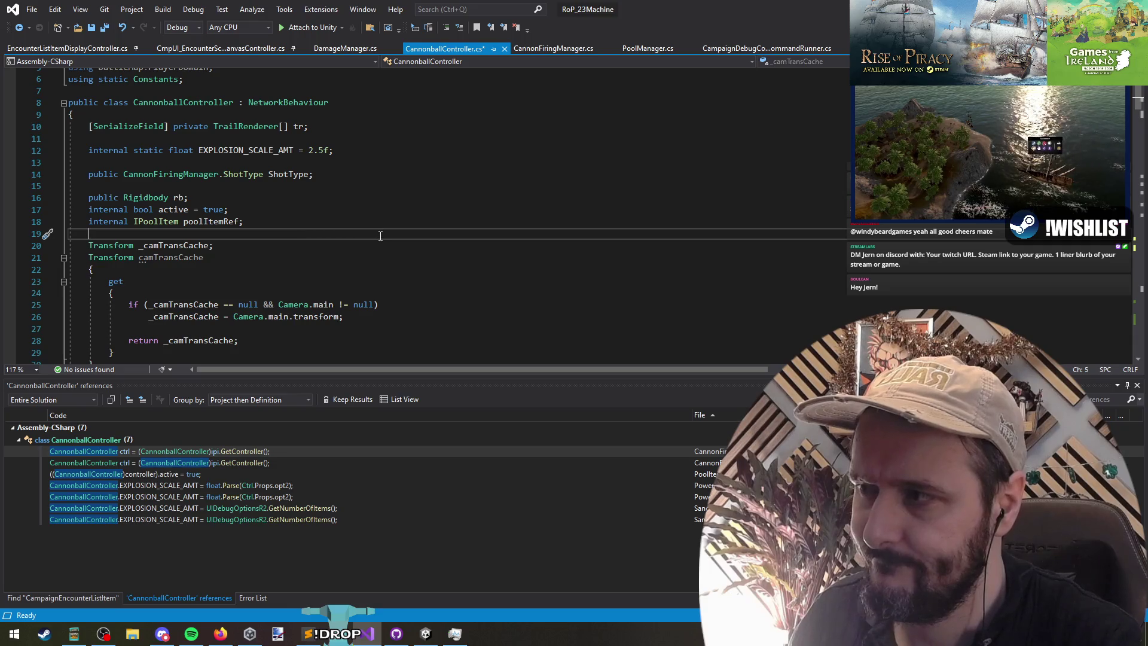
Open the CannonballController references in PoolItem.cs, PowersDebugOptions.cs and SandboxOptionsR2.cs
key(Down)
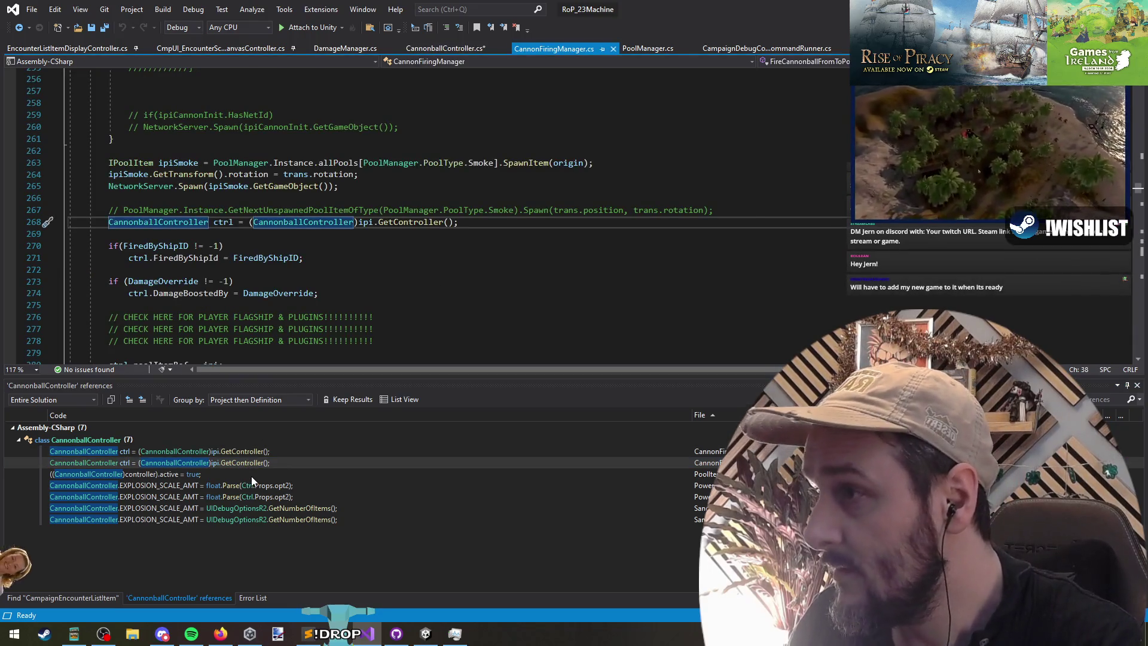
key(Down)
click(253, 486)
click(260, 498)
click(269, 506)
click(275, 515)
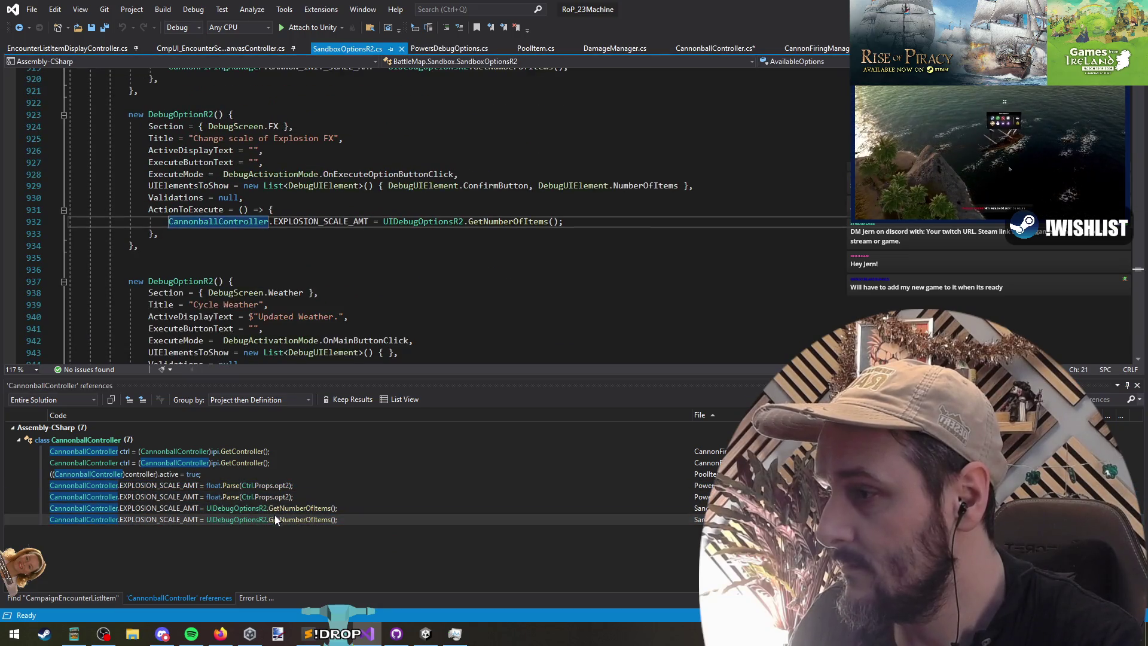
Return to CannonballController.cs and place the caret on empty line 11
key(ctrl+Tab)
key(ctrl+Tab)
key(ctrl+Tab)
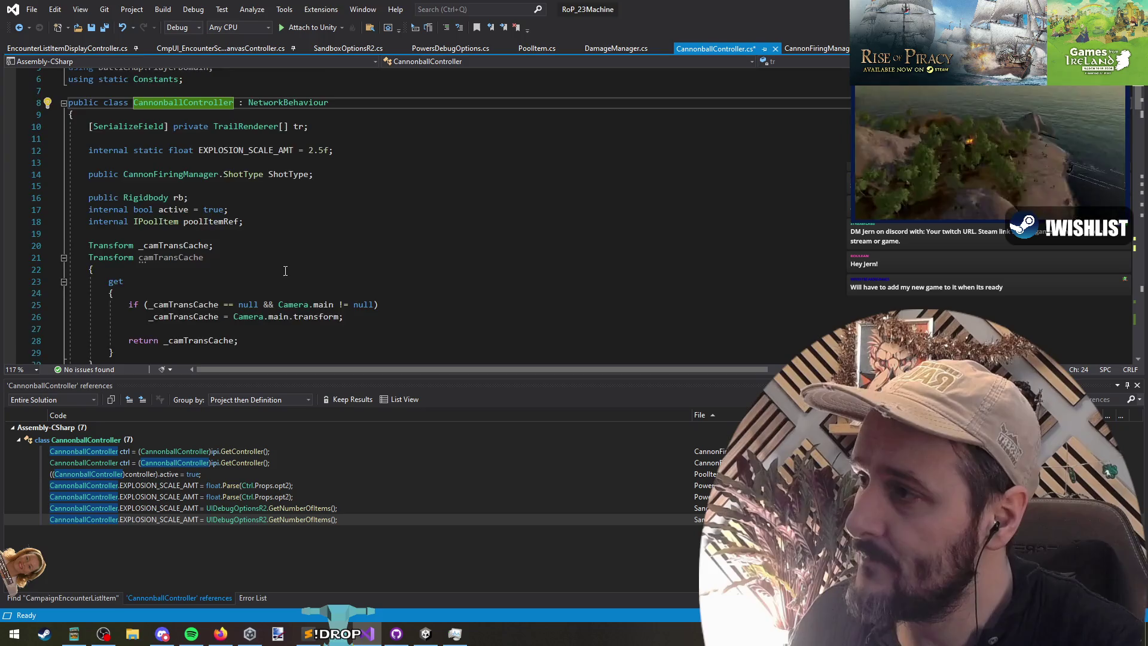
scroll(284, 269, down, 4)
click(277, 237)
click(149, 282)
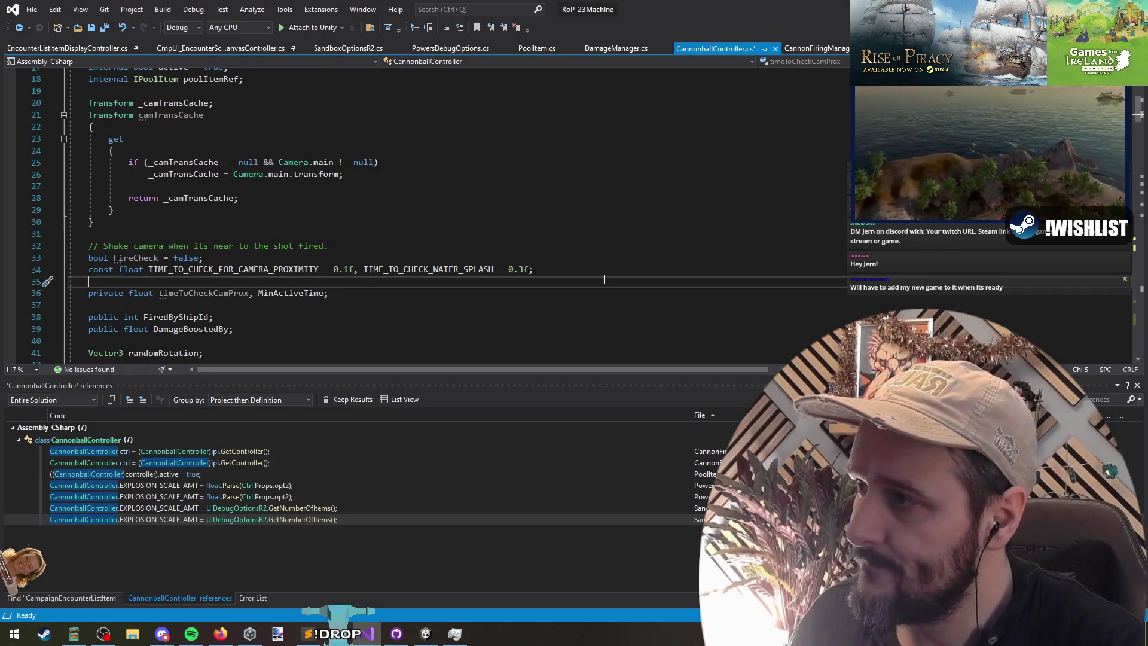
scroll(349, 252, up, 5)
click(183, 175)
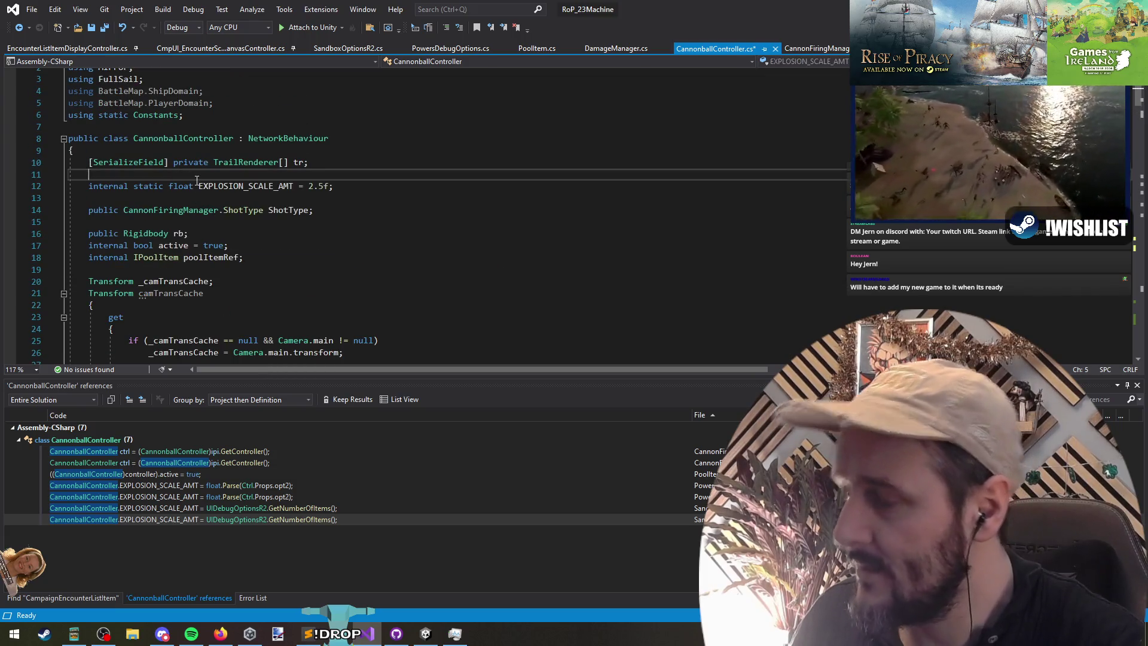
Declare '[SerializeField] private float TimeToLive = 5f' and save CannonballController.cs
text([SerializeField] )
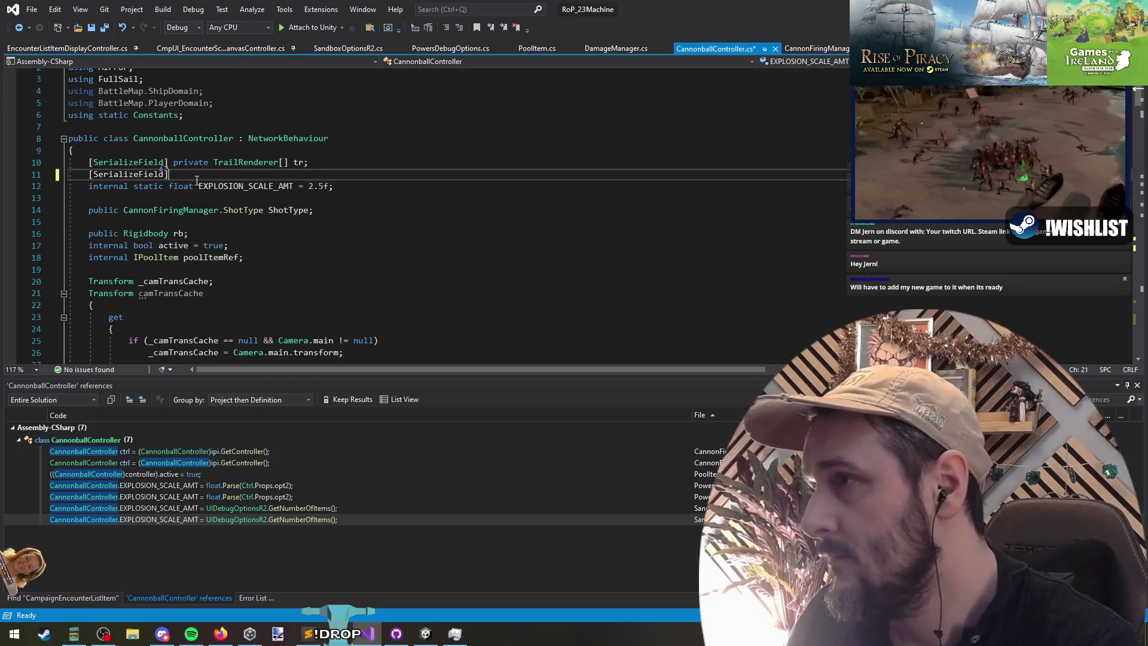
text(private )
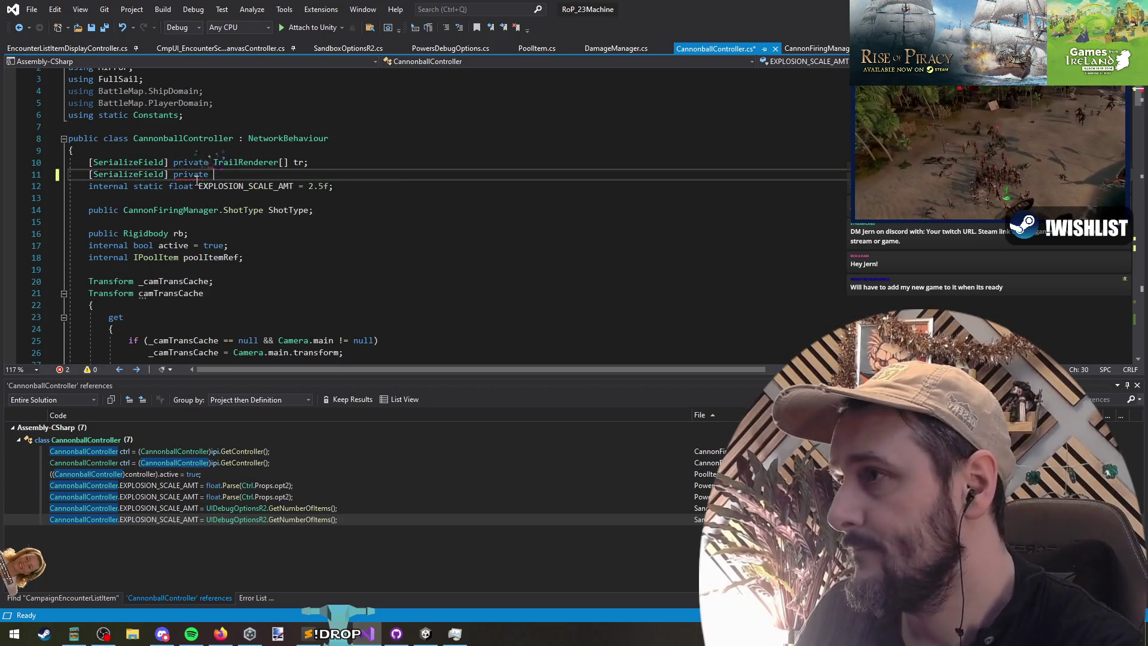
text(int TTL;)
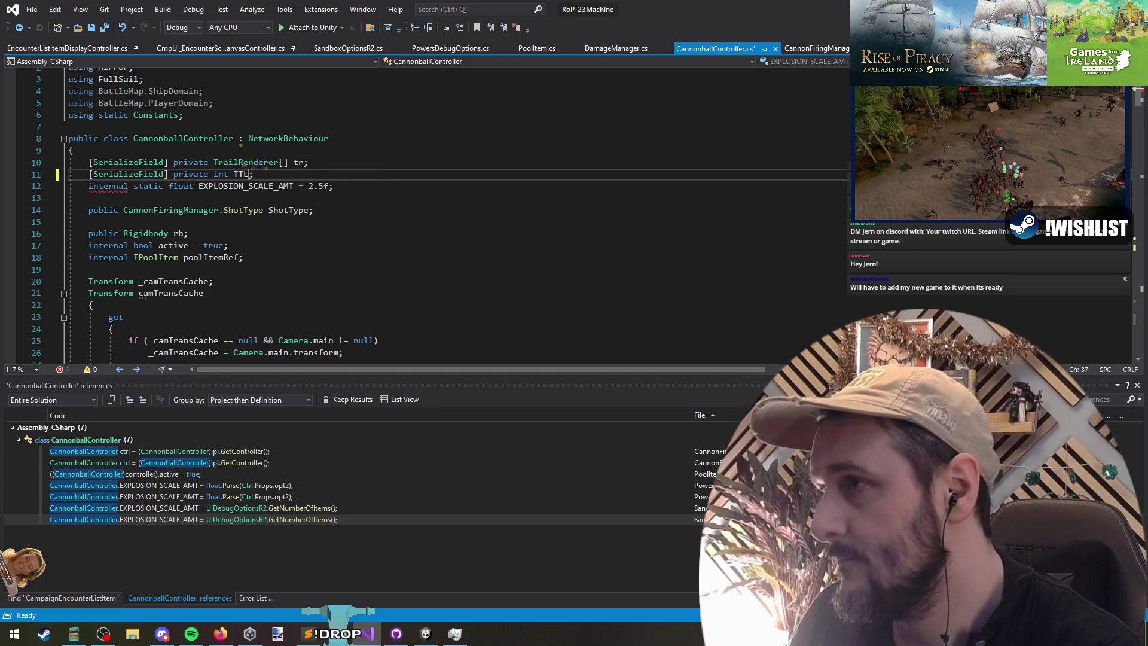
key(ctrl+shift+Left)
key(BackSpace)
text(TimeToLive)
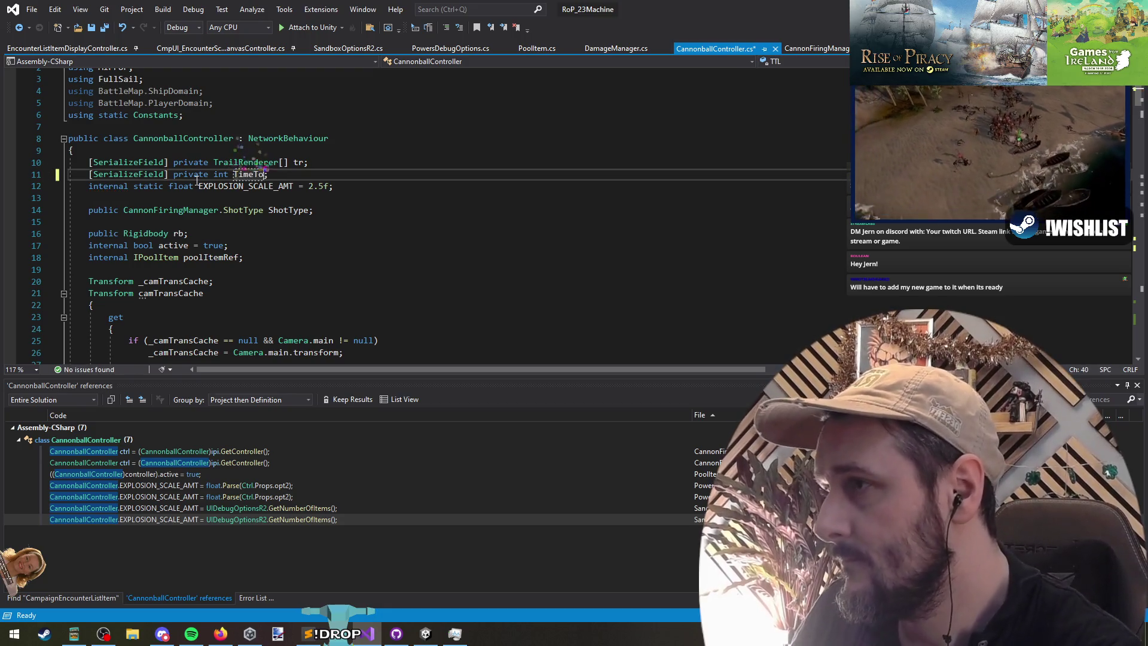
text( = 5f)
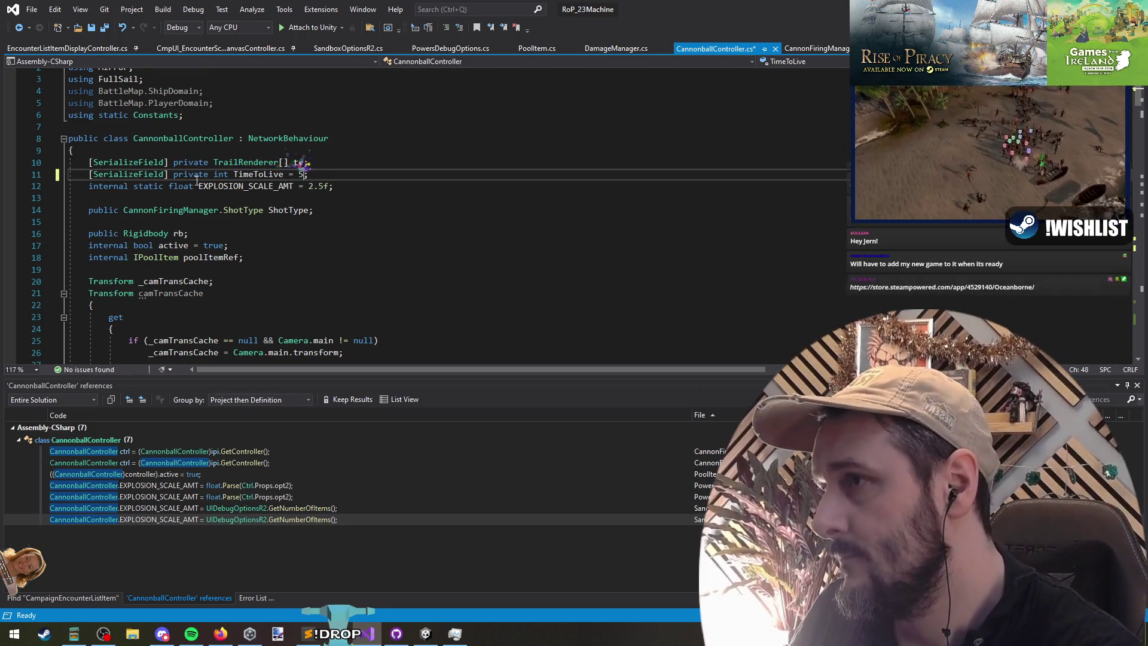
key(ctrl+Left)
key(ctrl+Left)
key(ctrl+Left)
key(Left)
key(ctrl+shift+Left)
text(float)
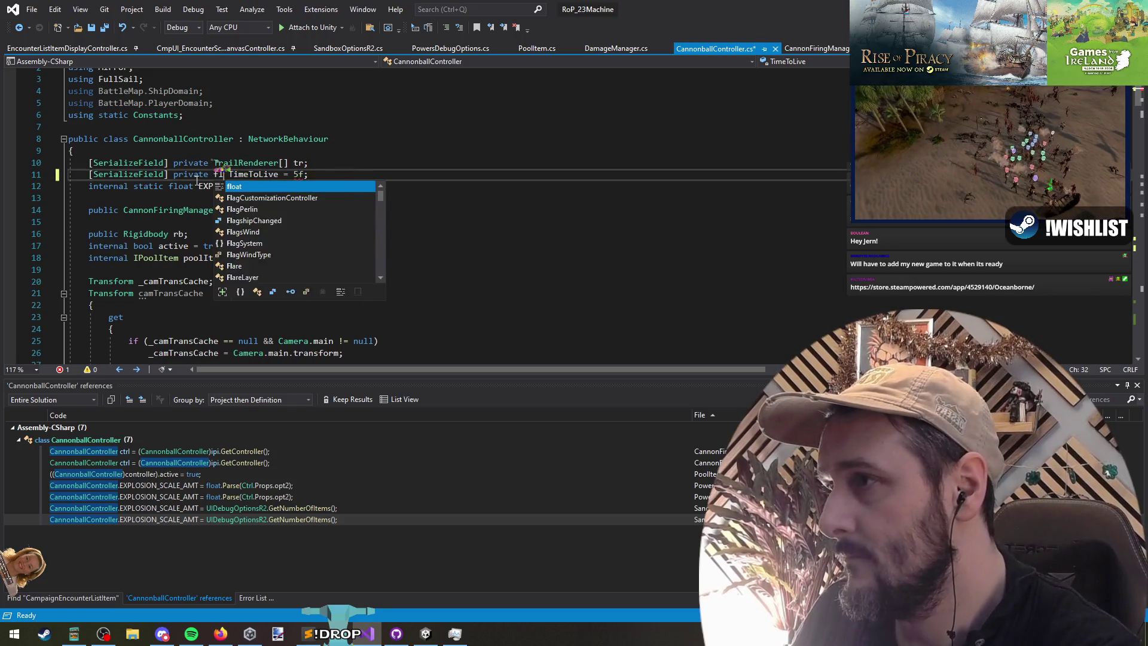
key(Escape)
key(End)
key(ctrl+s)
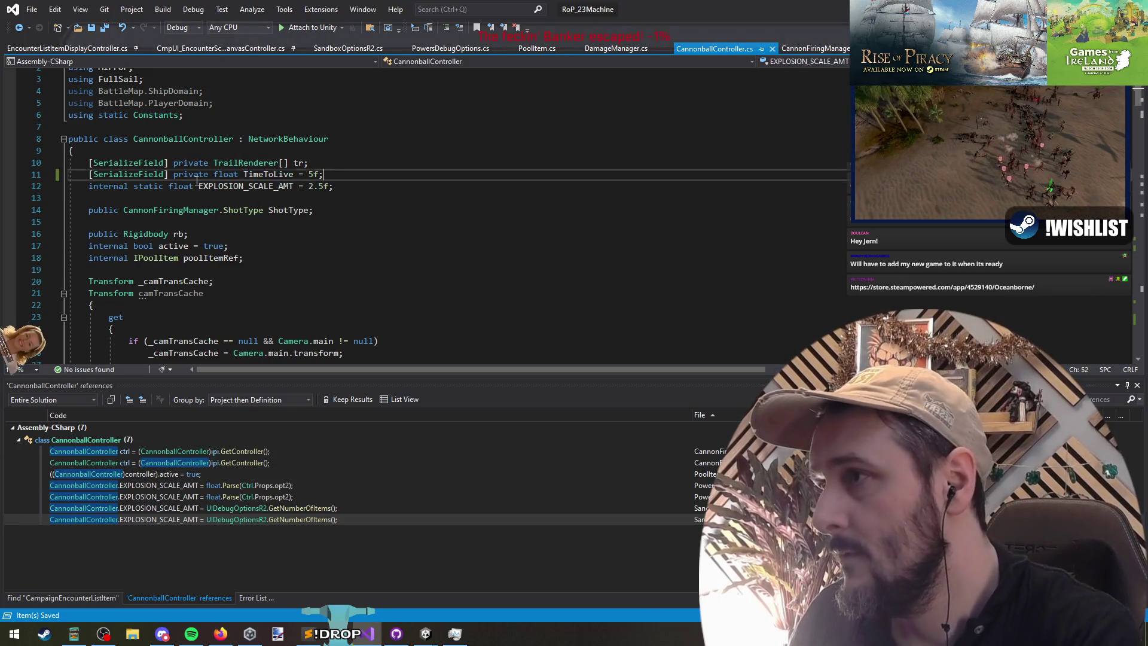
Select the TimeToLive declaration line
double_click(267, 174)
click(280, 198)
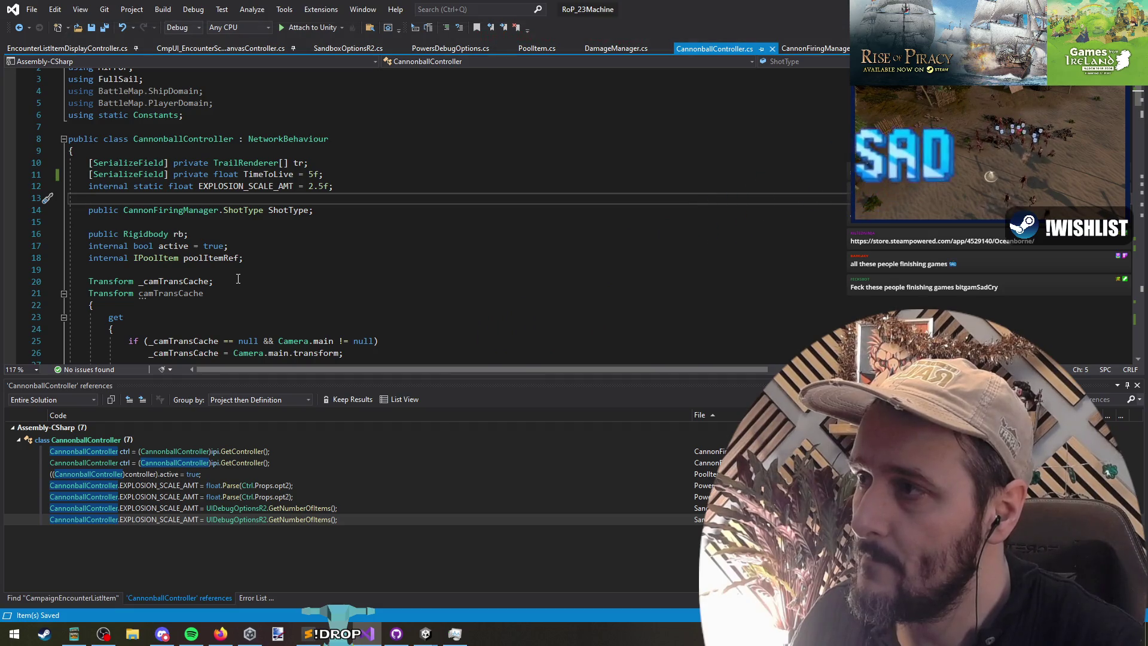
triple_click(268, 174)
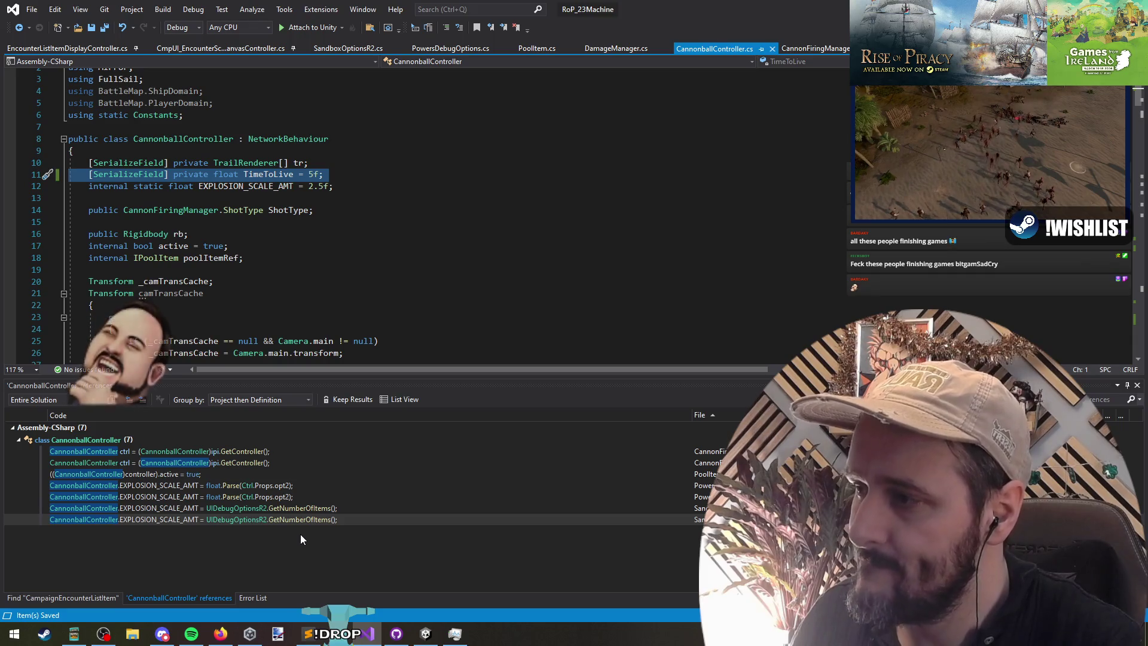
triple_click(318, 174)
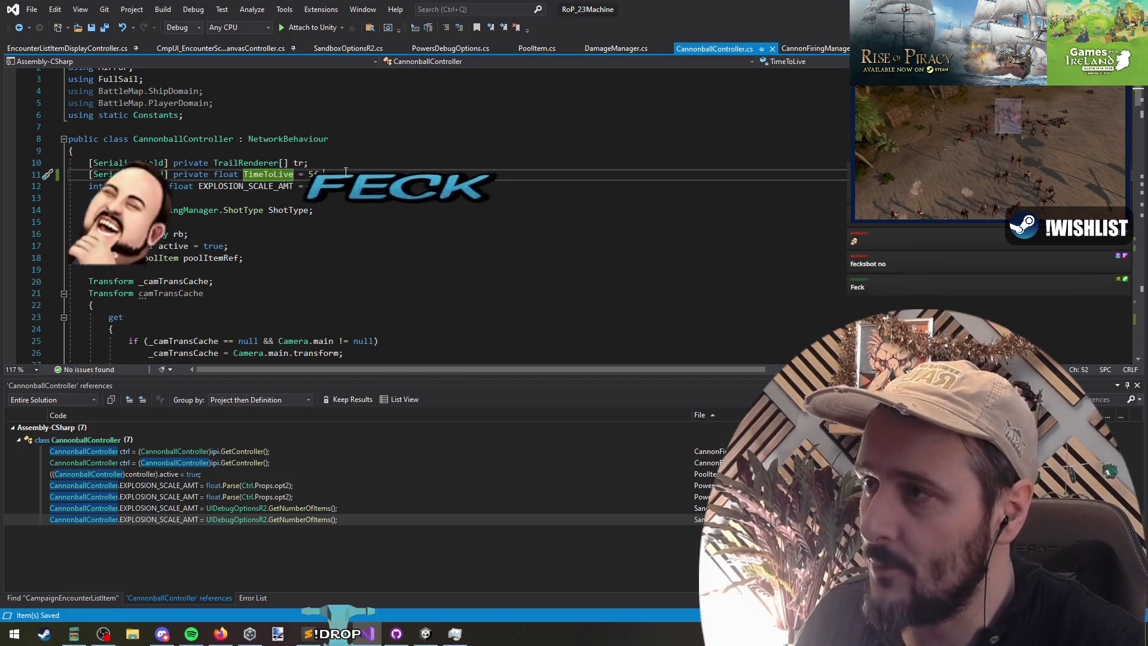
Search the document for 'fixedup' to reach FixedUpdate
click(333, 186)
double_click(269, 174)
scroll(236, 274, down, 12)
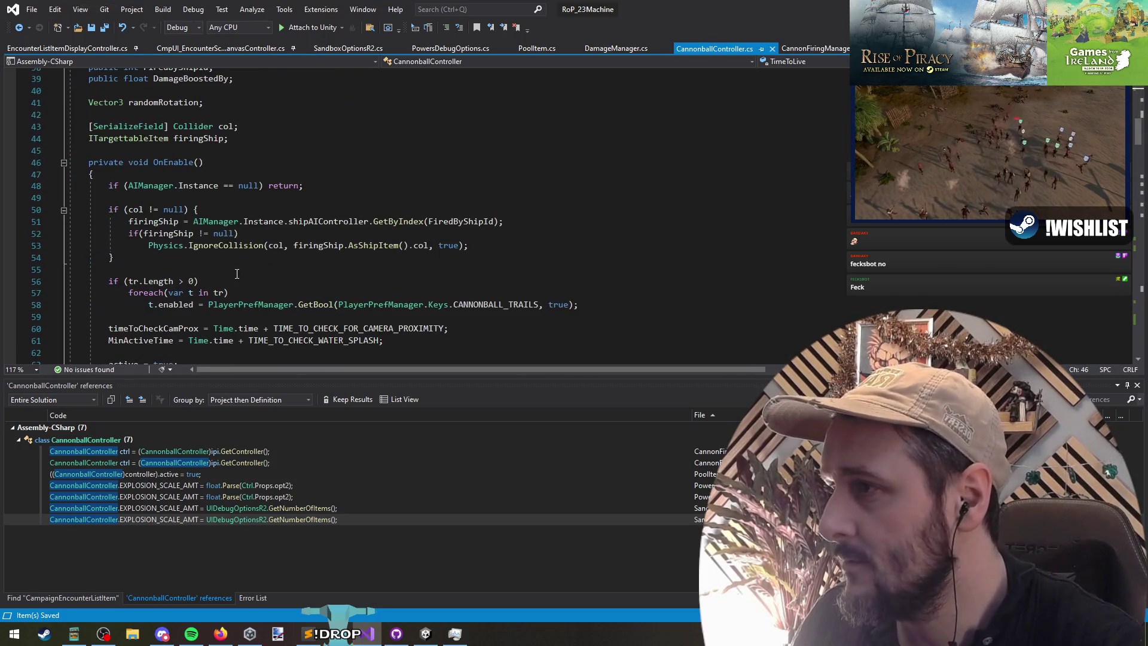
scroll(231, 261, down, 18)
scroll(230, 260, up, 6)
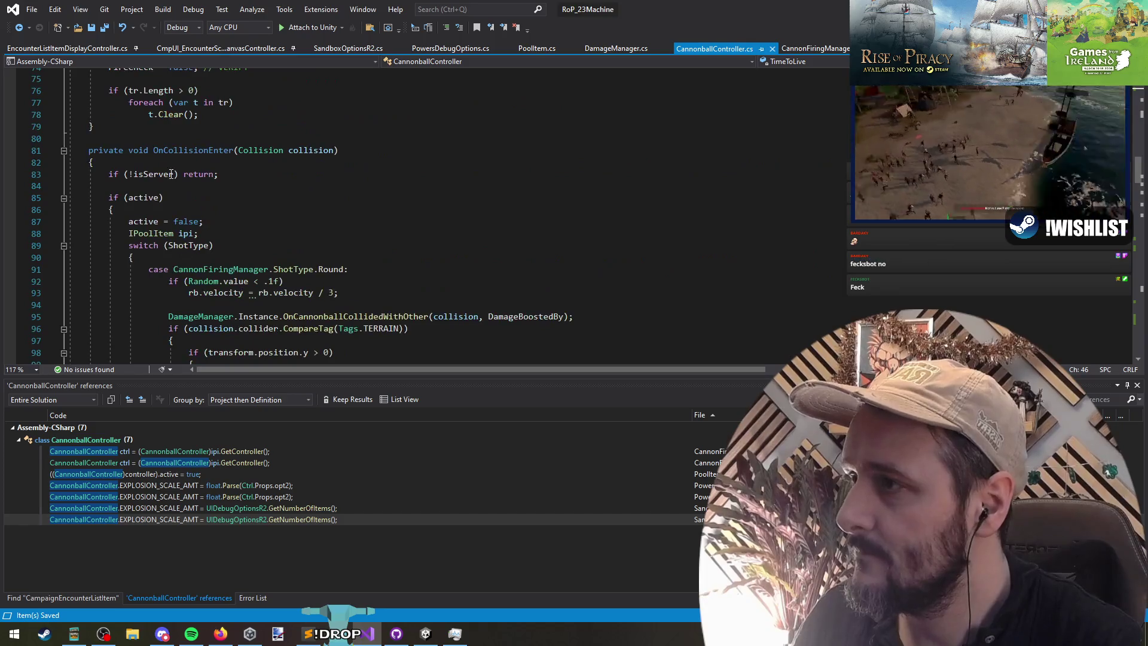
click(177, 150)
key(ctrl+f)
text(fixedu)
key(Return)
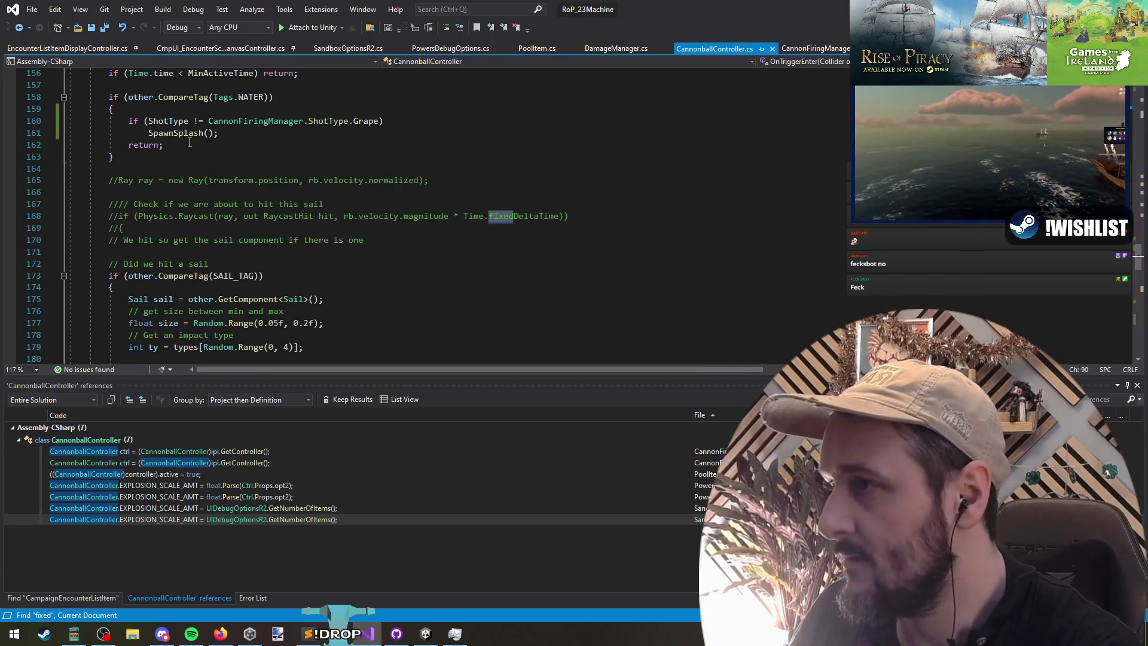
key(Escape)
text(up)
scroll(259, 209, down, 3)
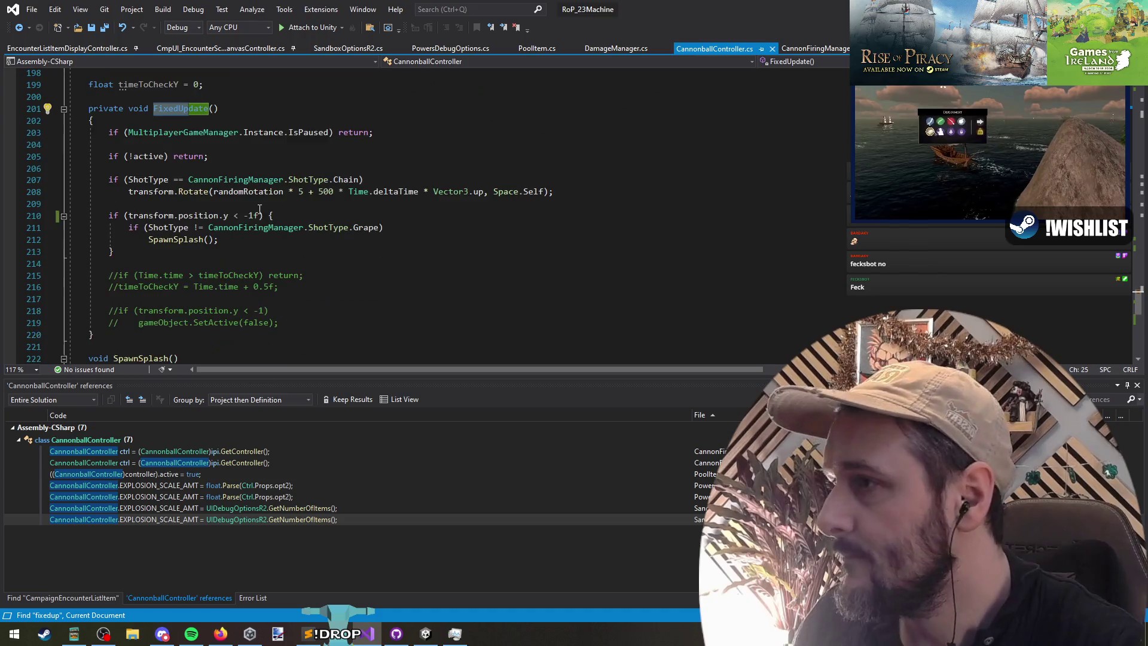
Open a blank line after the splash check in FixedUpdate
click(233, 273)
click(229, 261)
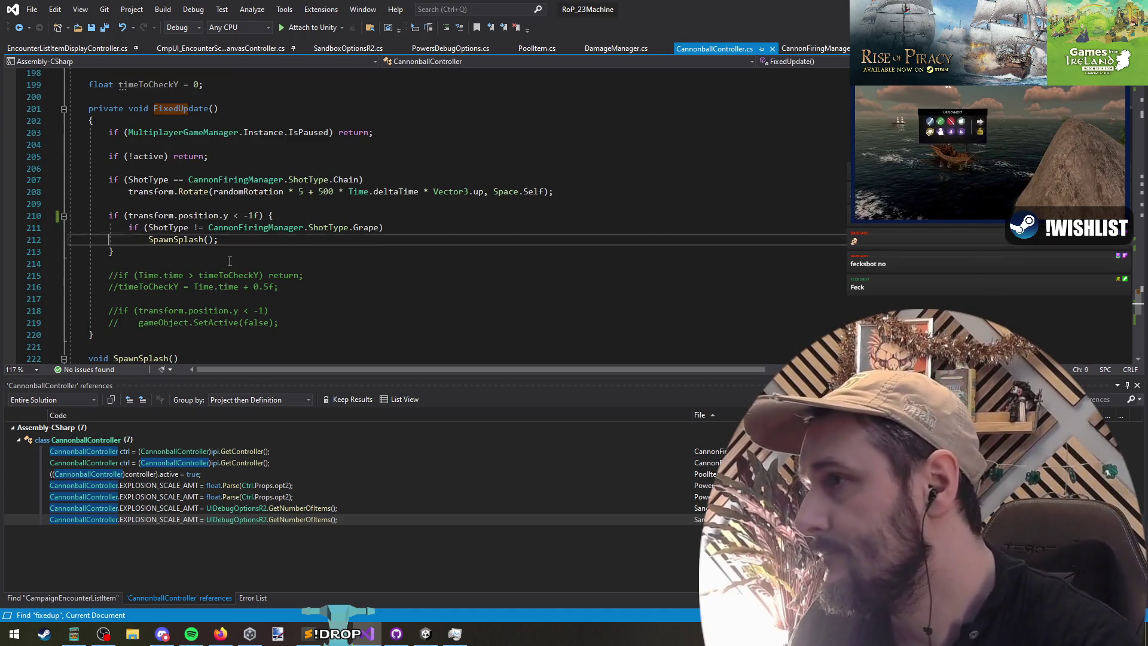
key(Up)
key(Up)
key(Up)
key(Down)
key(Down)
key(Down)
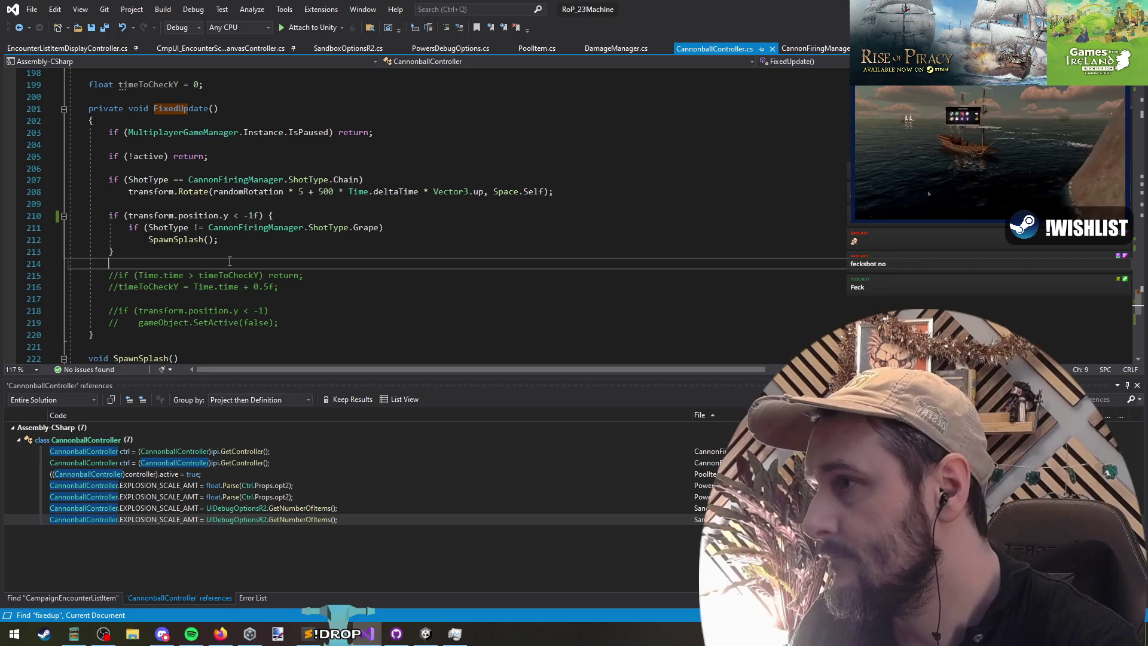
key(Return)
key(Return)
key(Up)
Start the lifetime check as 'if(Time.time > TimeToLive'
text(if(TimeToLive)
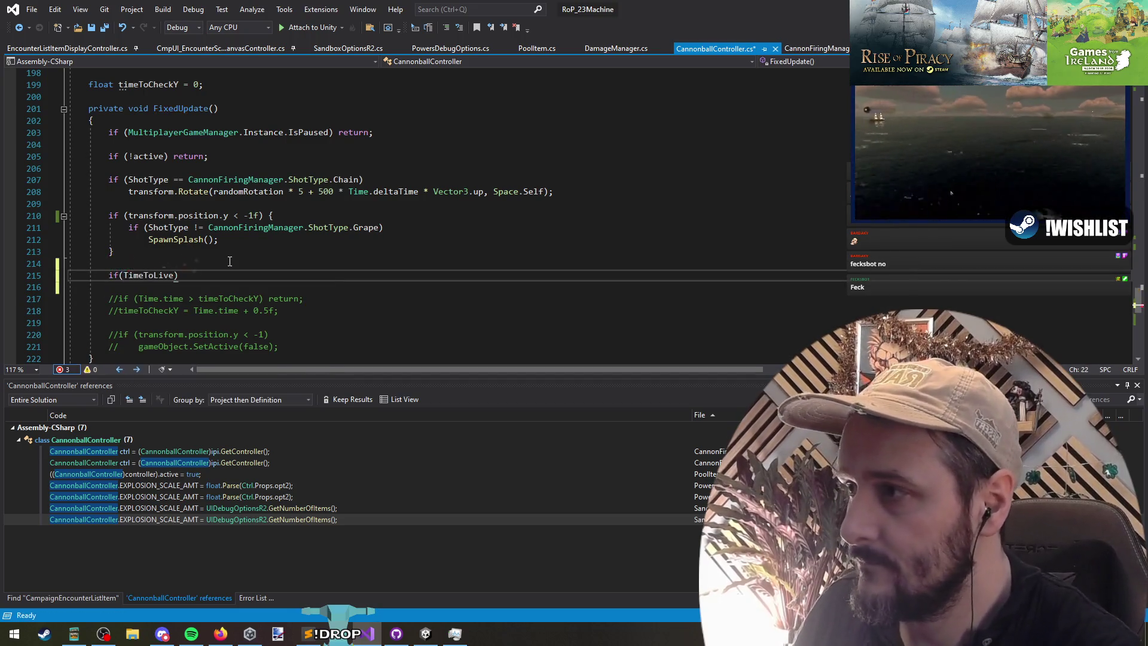
key(ctrl+Left)
key(ctrl+Right)
text(.)
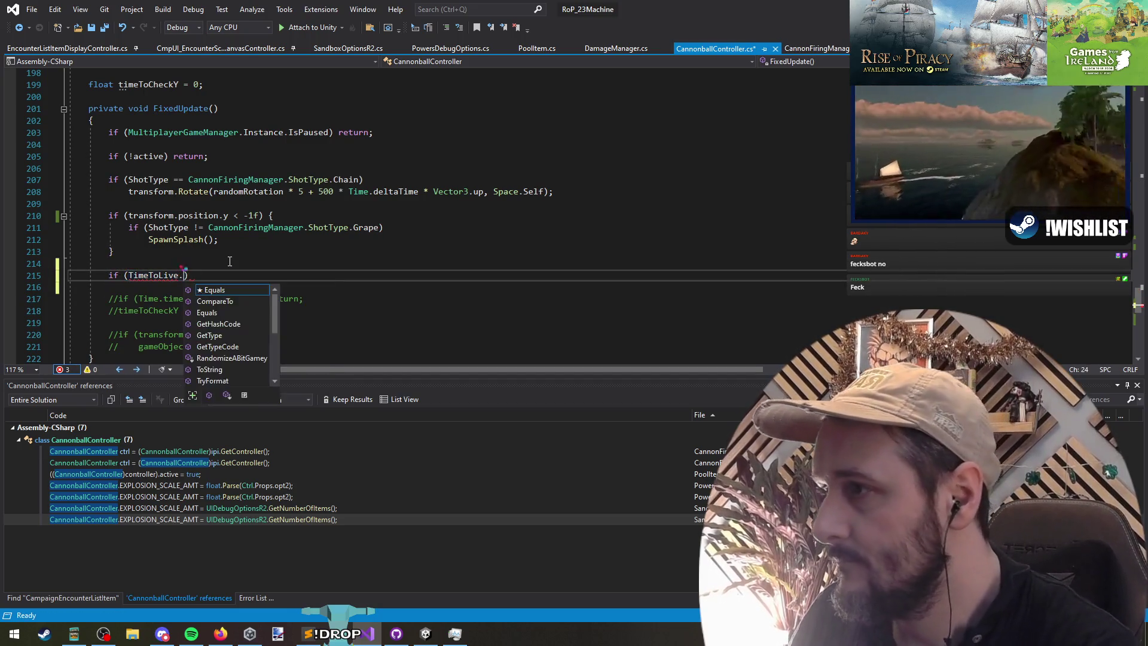
key(BackSpace)
text(>)
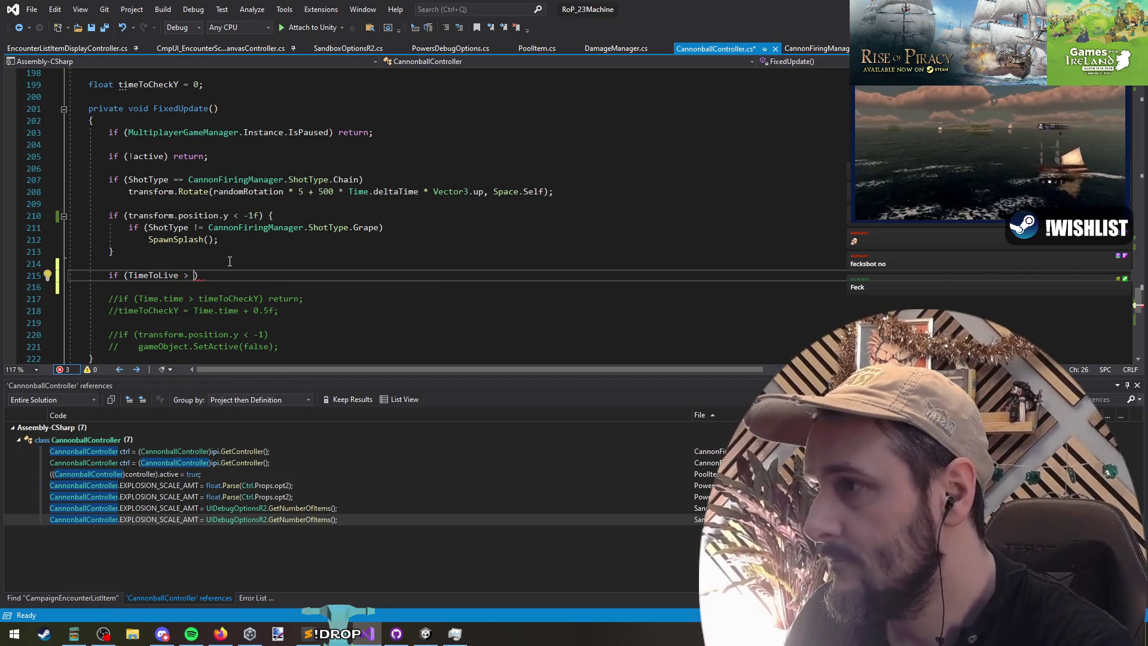
key(BackSpace)
key(BackSpace)
key(ctrl+Left)
text(Time.time >)
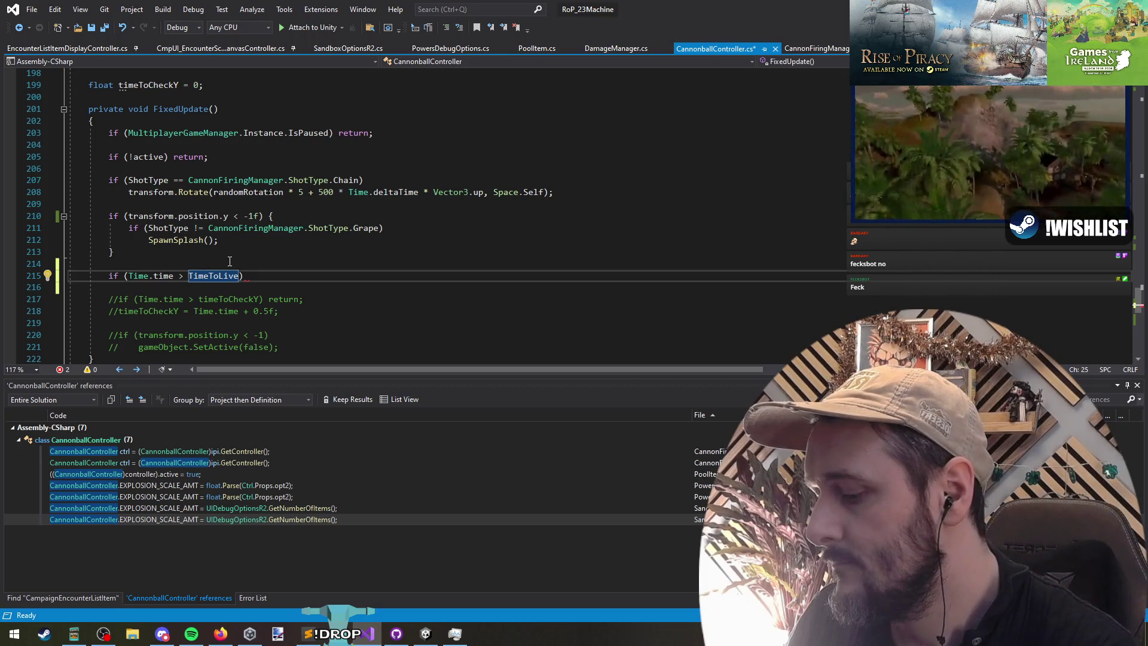
Complete the condition as 'if (Time.time > (timeCreated + TimeToLive))'
key(ctrl+shift+Right)
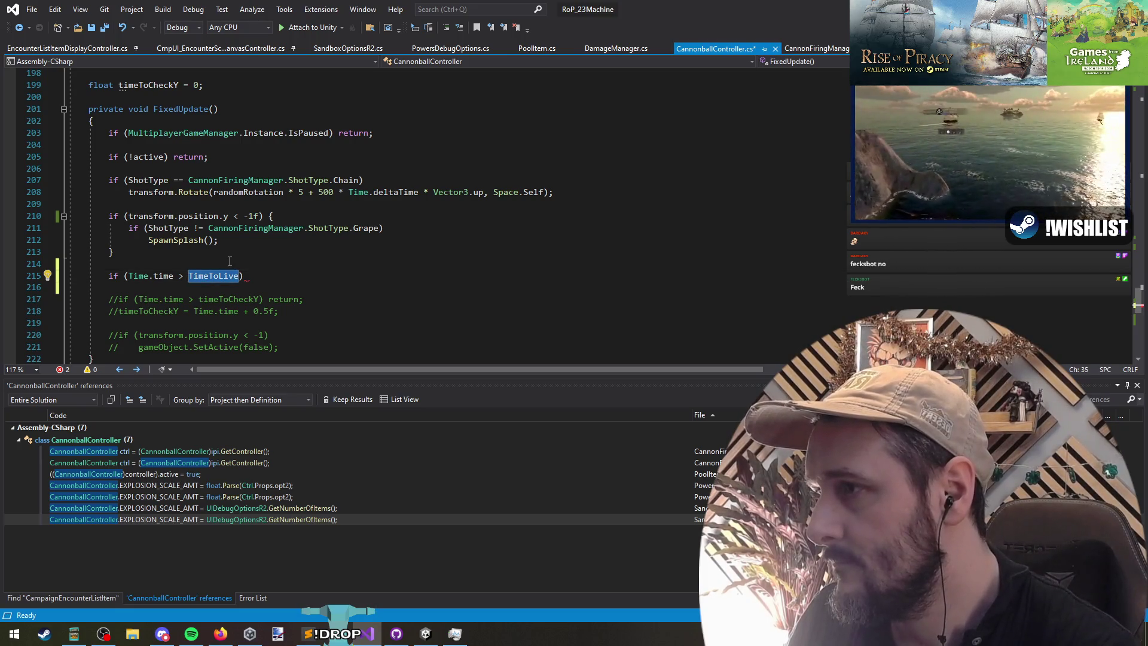
key(Left)
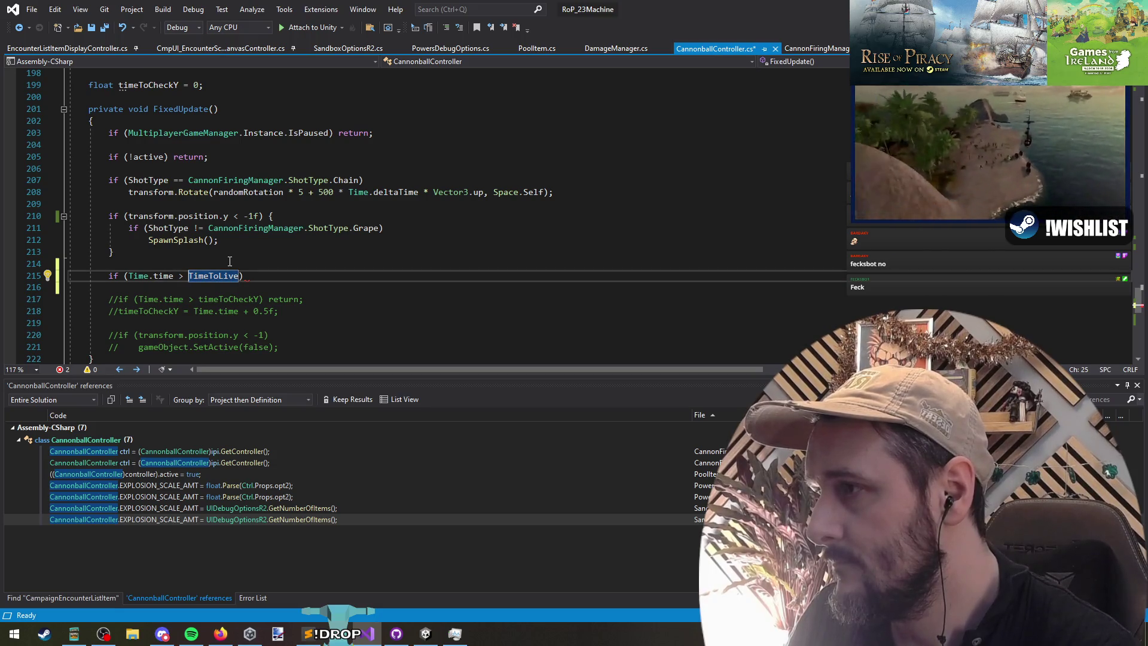
text(timeCreated +)
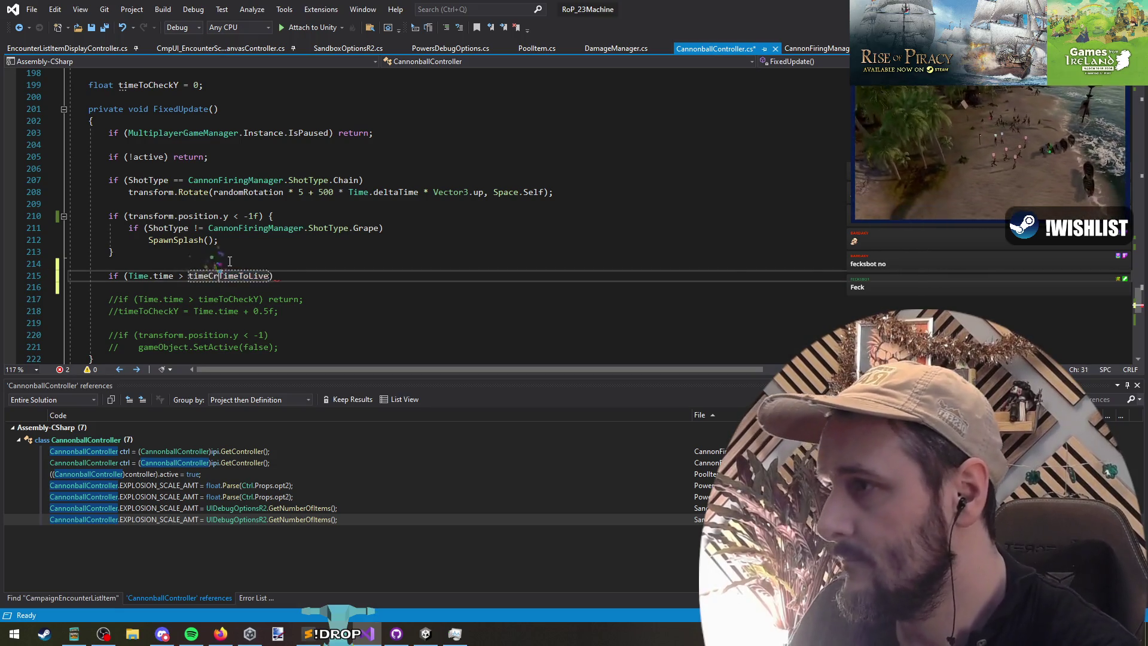
key(ctrl+Left)
key(ctrl+Left)
text(()
key(End)
key(Left)
key(End)
text())
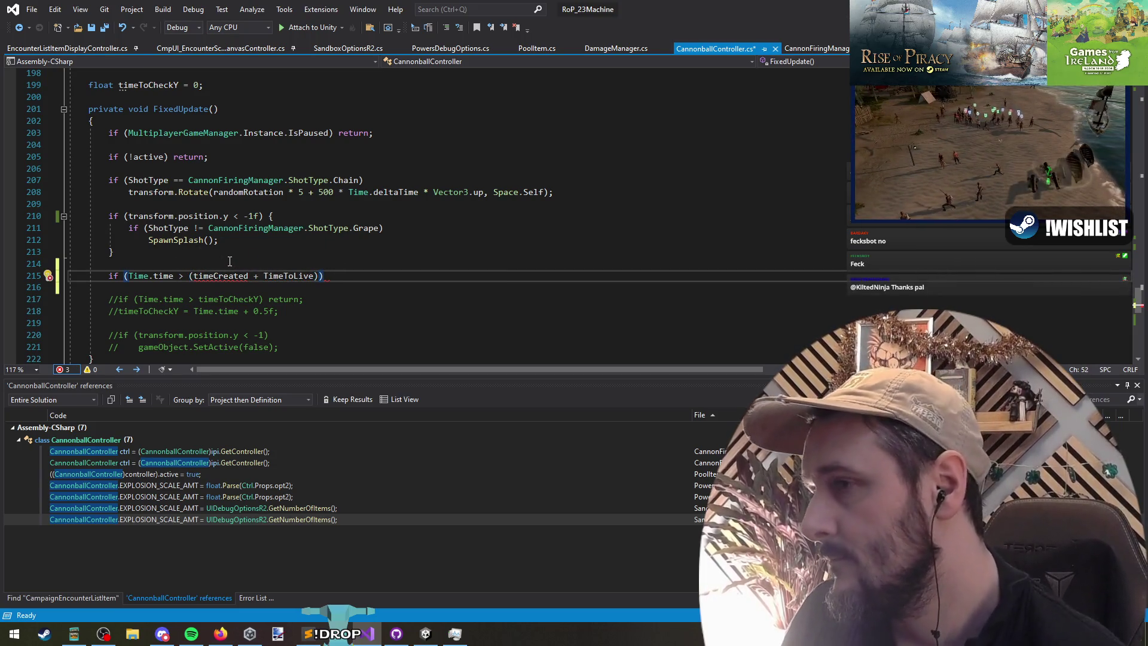
Begin a Destroy call under the if-statement, then erase it
key(Return)
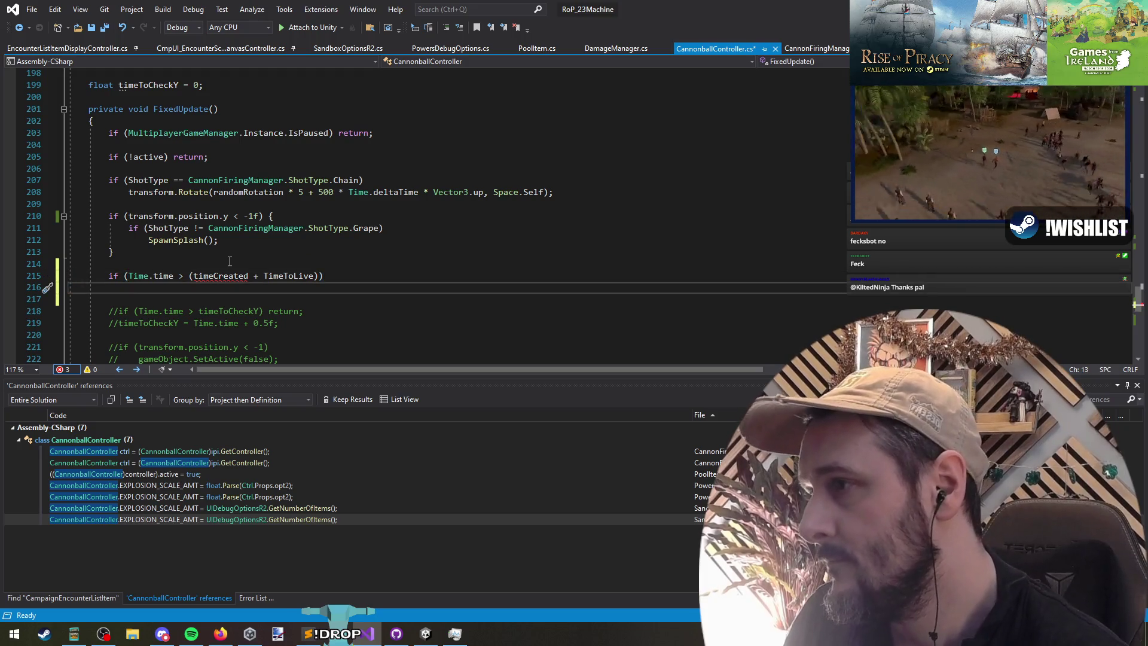
text(Destr)
key(Escape)
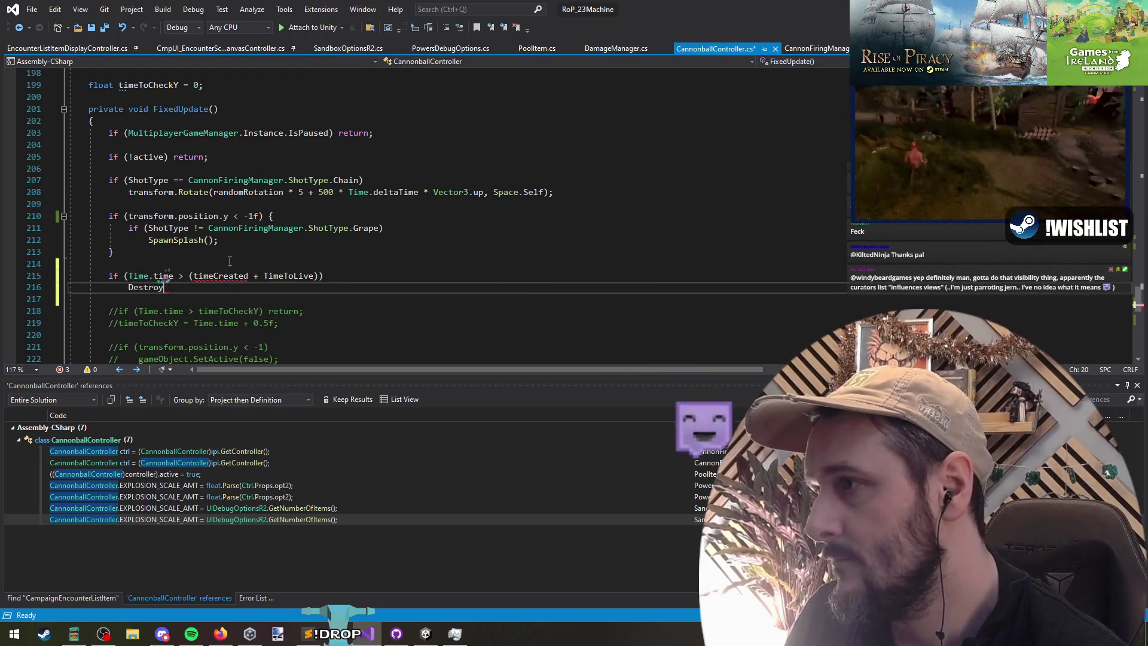
key(BackSpace)
key(BackSpace)
key(BackSpace)
scroll(230, 261, down, 7)
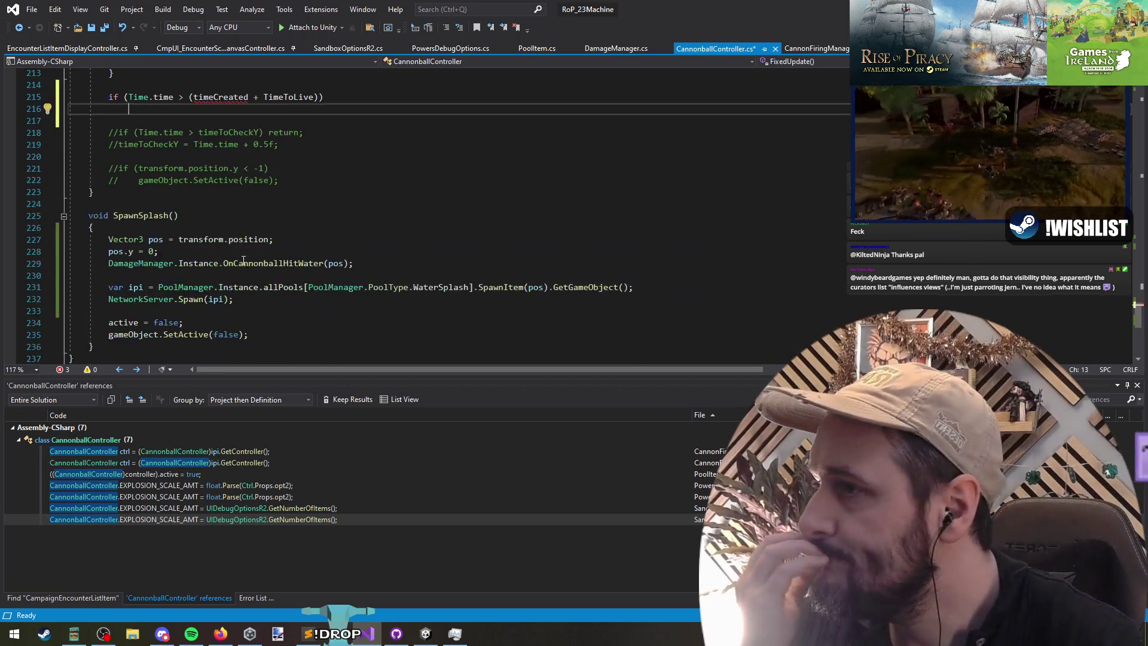
Look up the OnCannonballCollidedWithOther definition from the collision call on line 138
scroll(281, 299, up, 16)
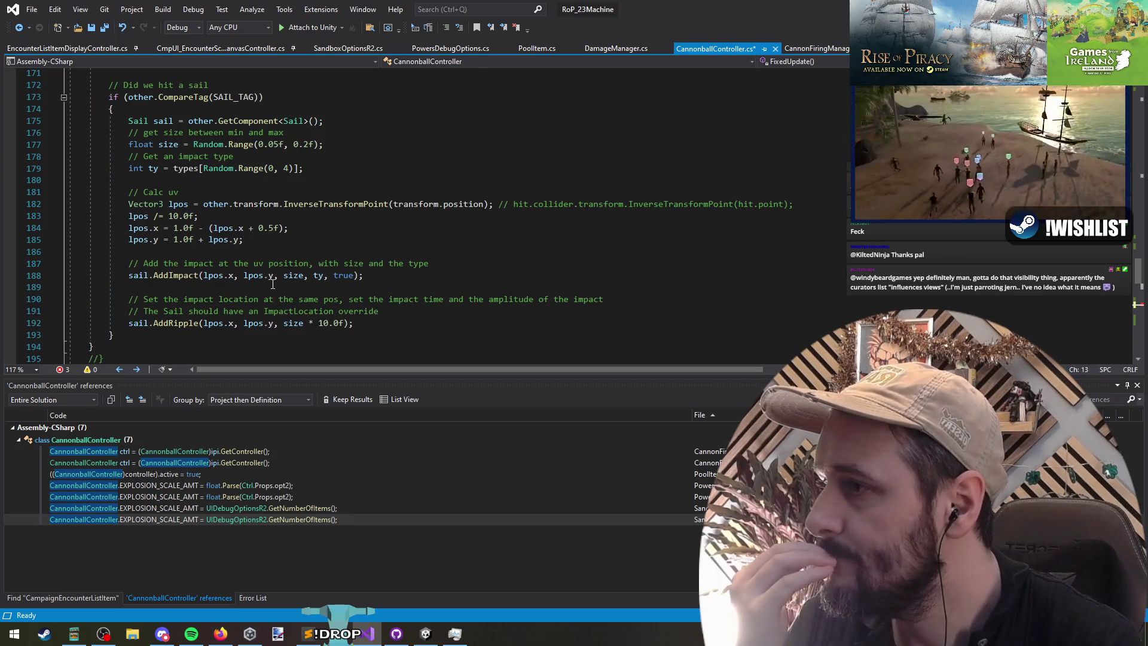
scroll(273, 284, up, 10)
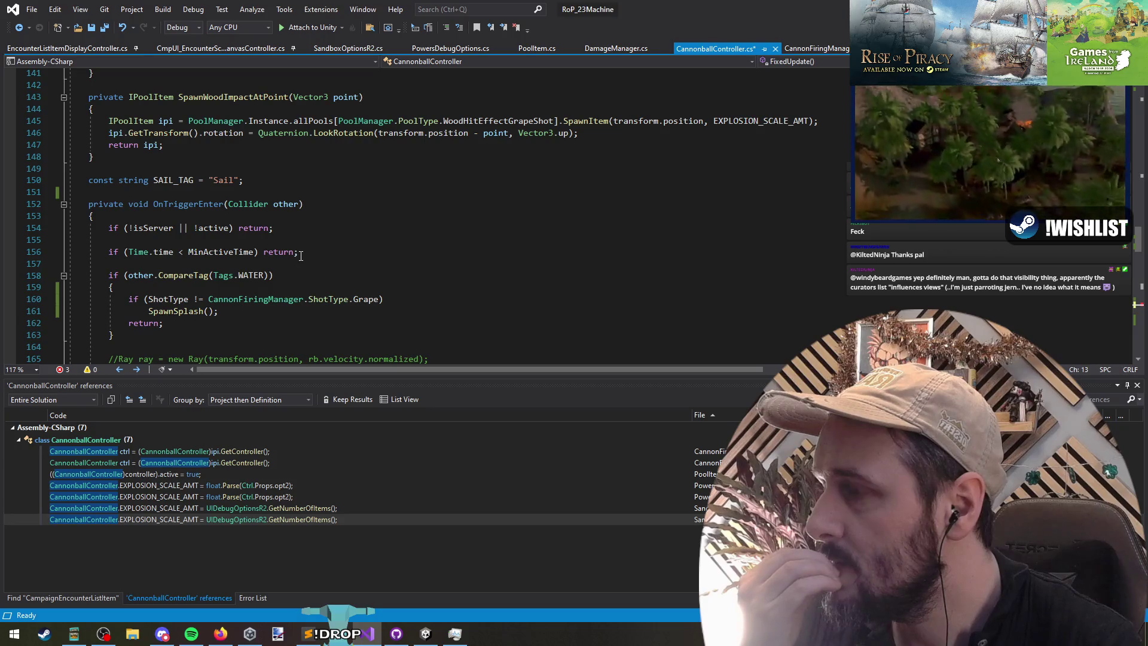
scroll(407, 271, up, 5)
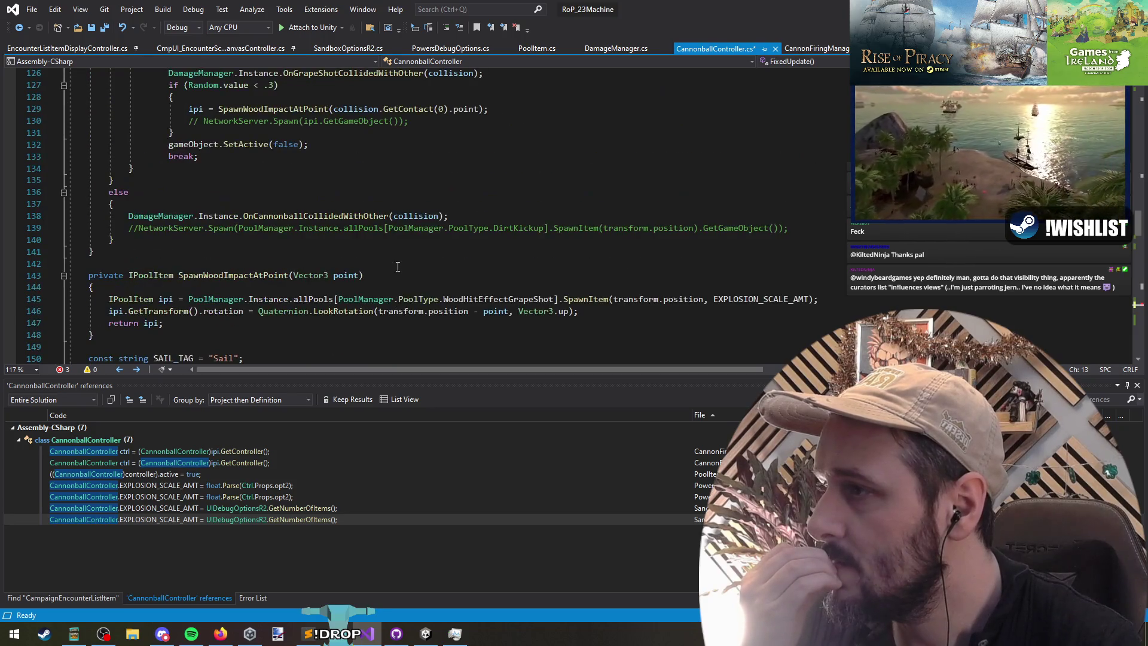
scroll(396, 267, up, 3)
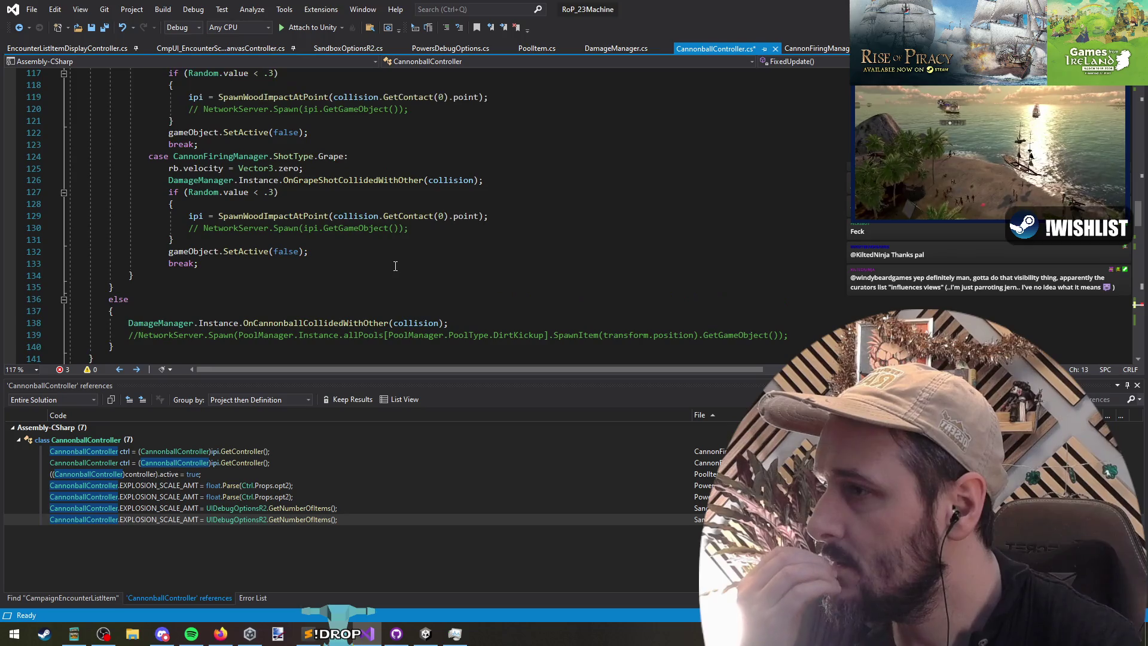
triple_click(299, 323)
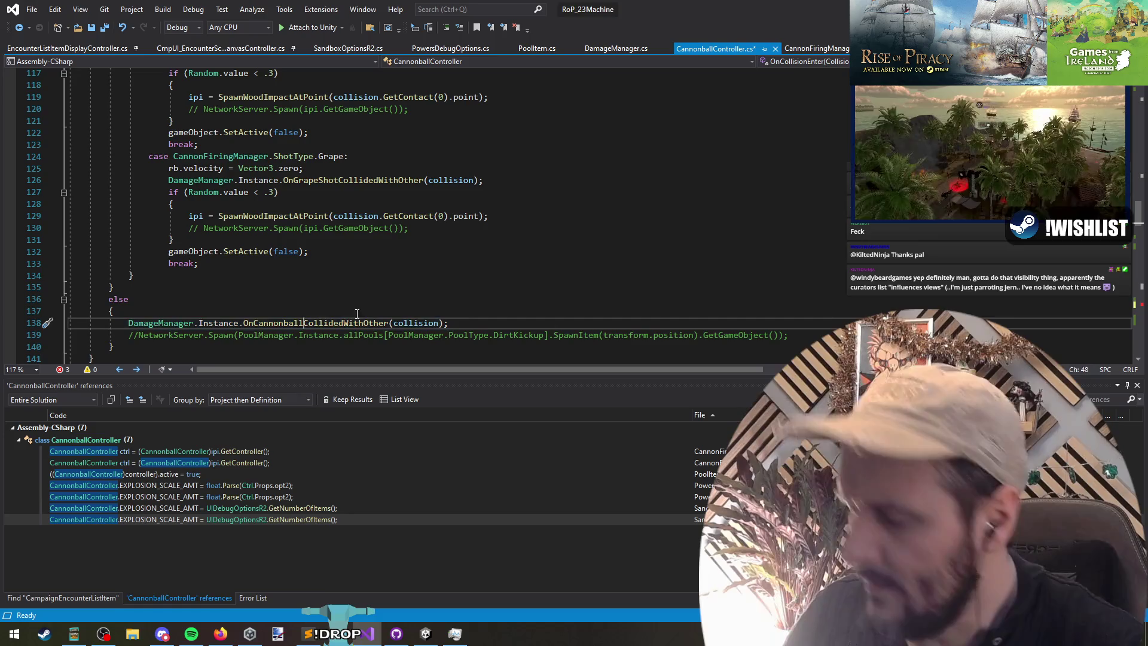
ctrl+click(305, 328)
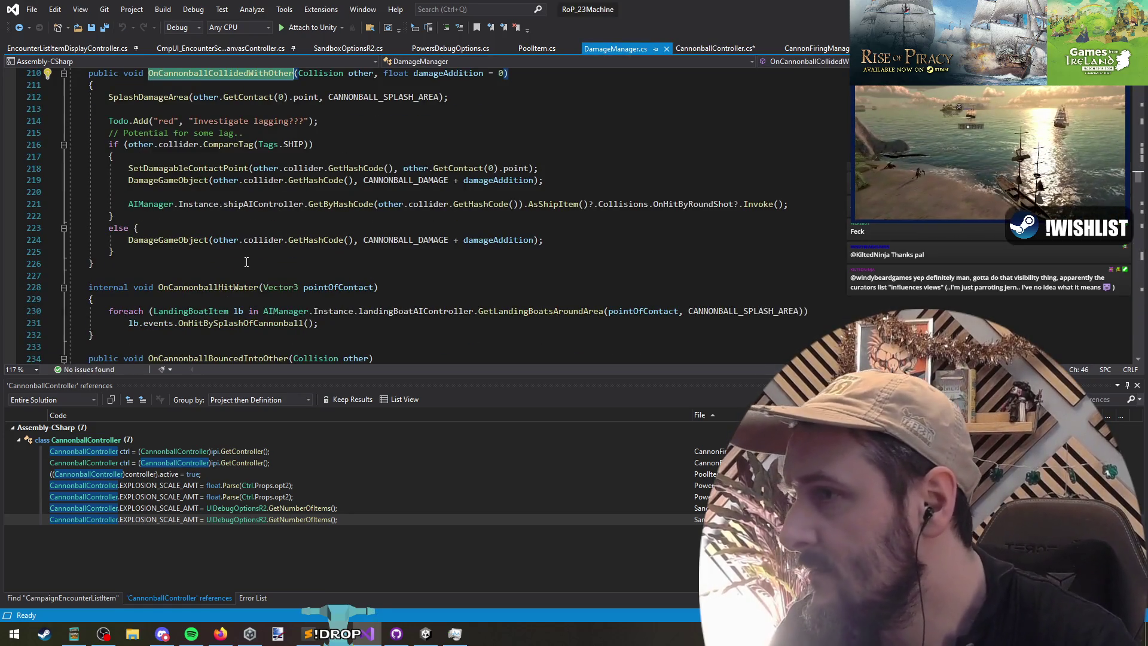
click(20, 28)
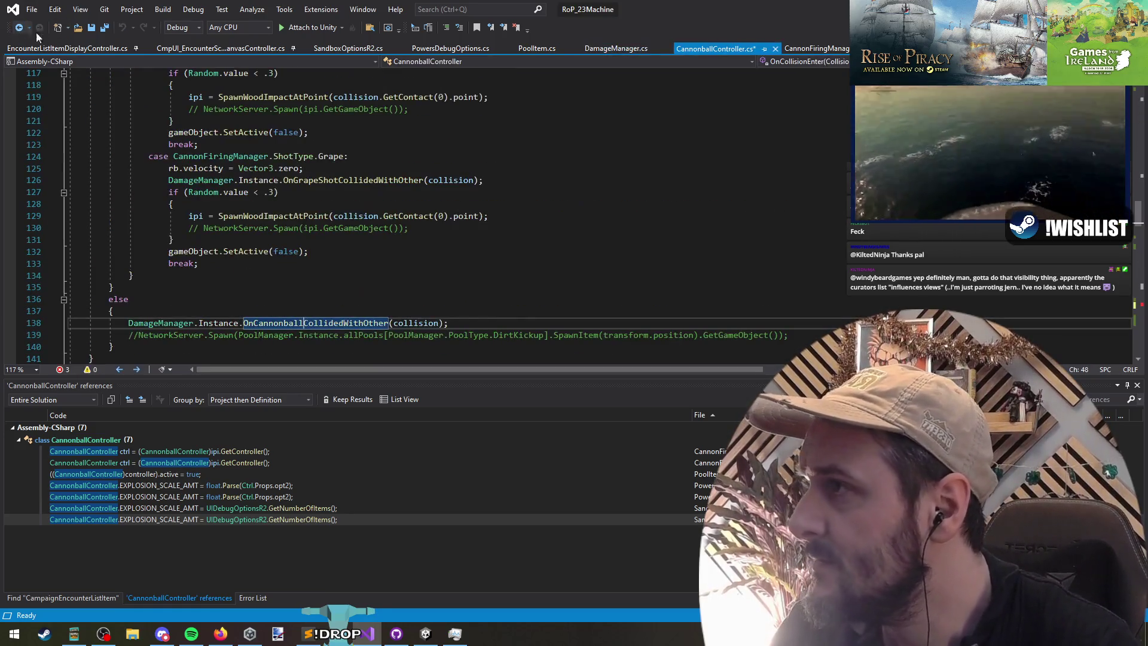
Paste gameObject.SetActive(false) under the timeCreated + TimeToLive check in FixedUpdate
triple_click(248, 250)
scroll(422, 260, up, 11)
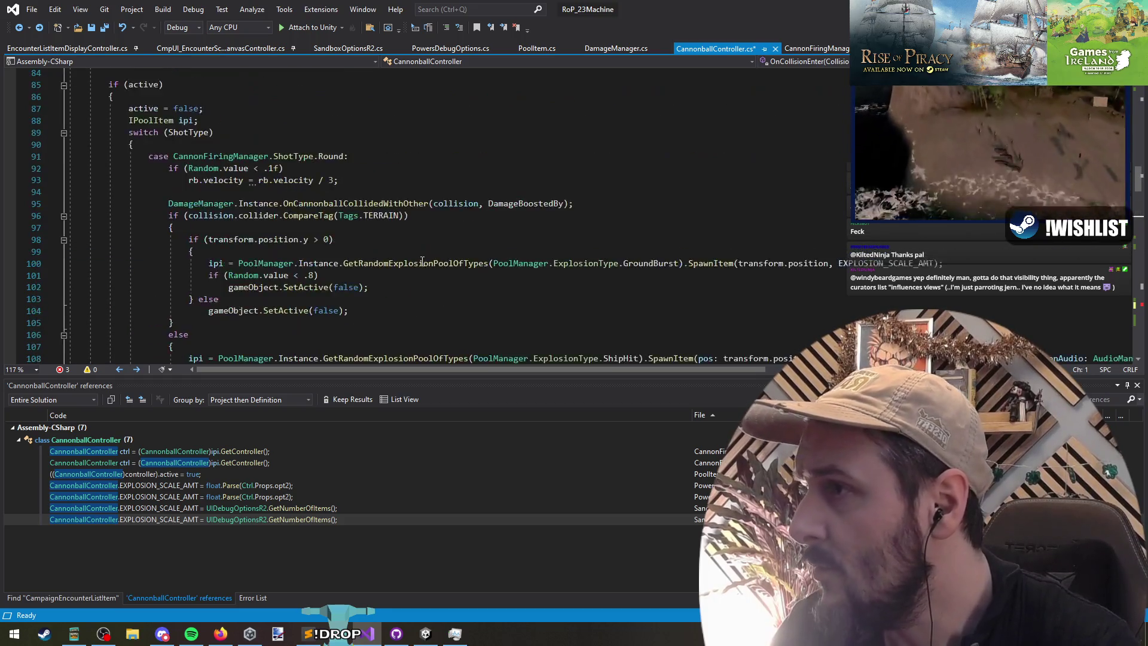
scroll(422, 260, up, 2)
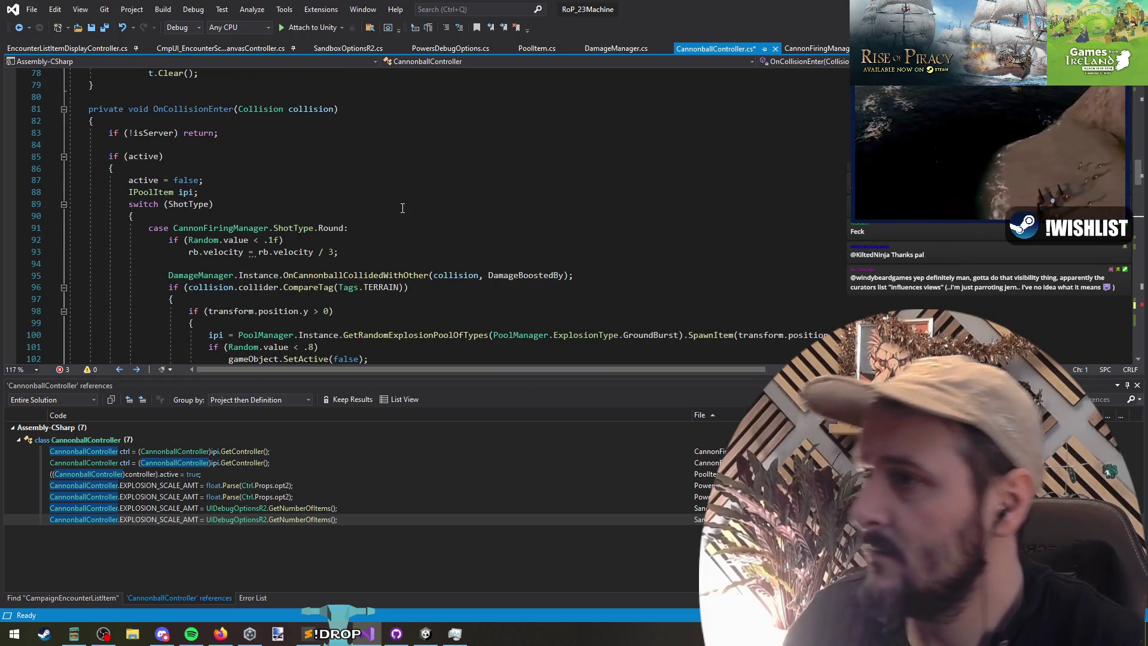
key(ctrl+minus)
text(gameObject.SetActive(false);)
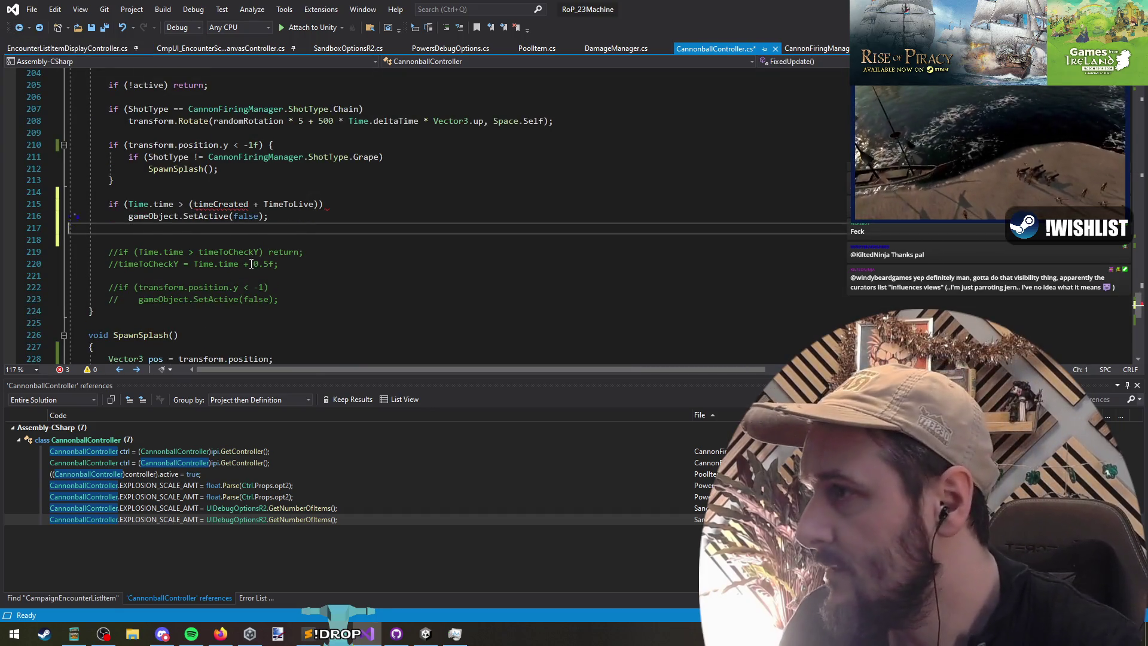
click(393, 207)
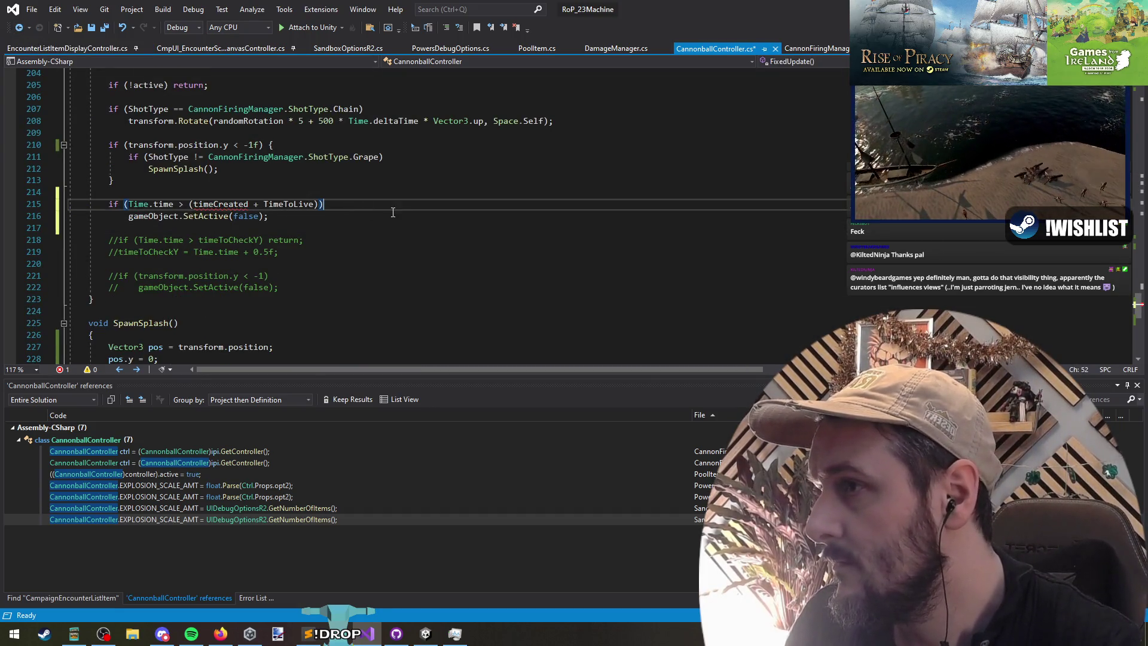
double_click(210, 204)
key(ctrl+c)
scroll(342, 298, up, 3)
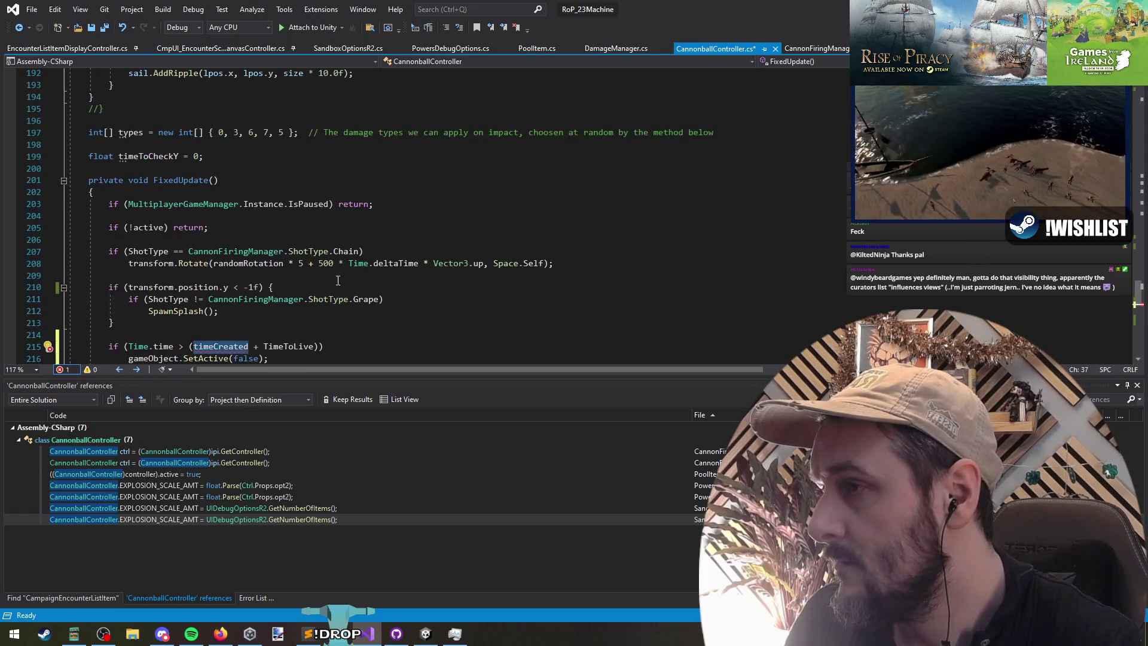
scroll(355, 314, up, 20)
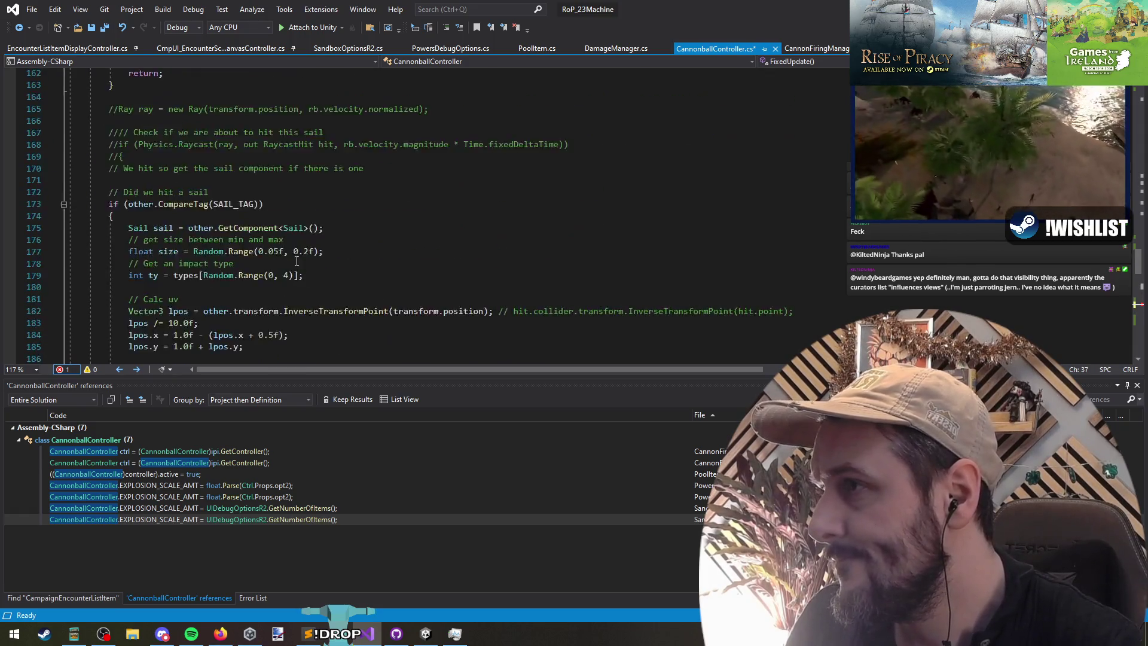
scroll(279, 245, up, 14)
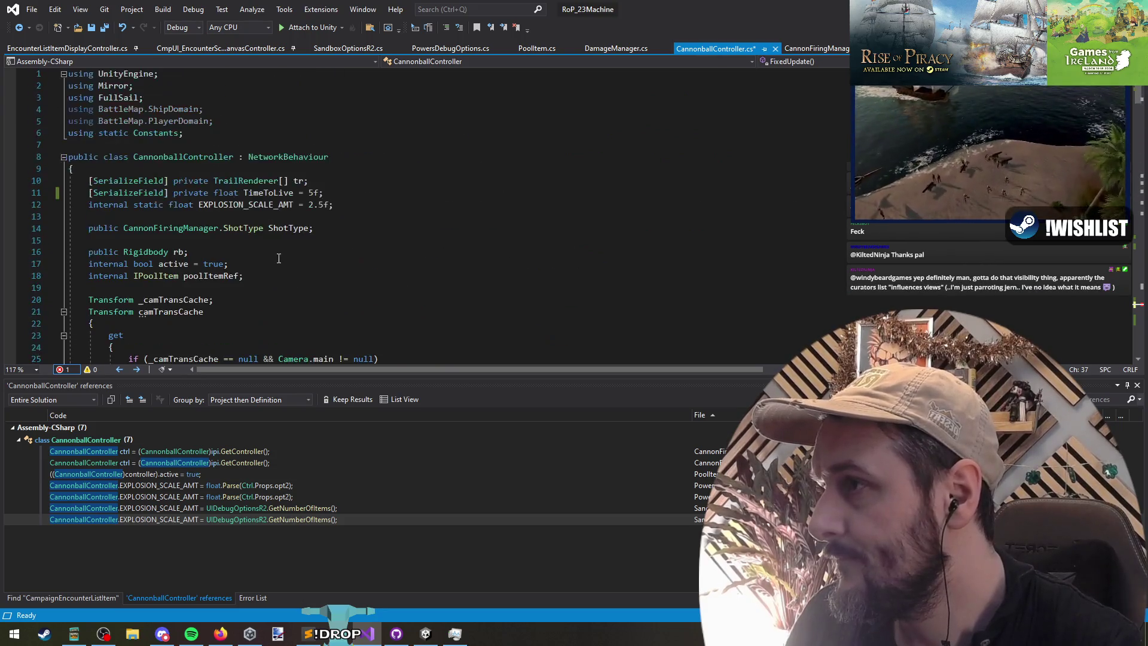
Declare a private float timeCreated field below the TimeToLive field
click(239, 228)
key(Up)
key(Up)
key(Up)
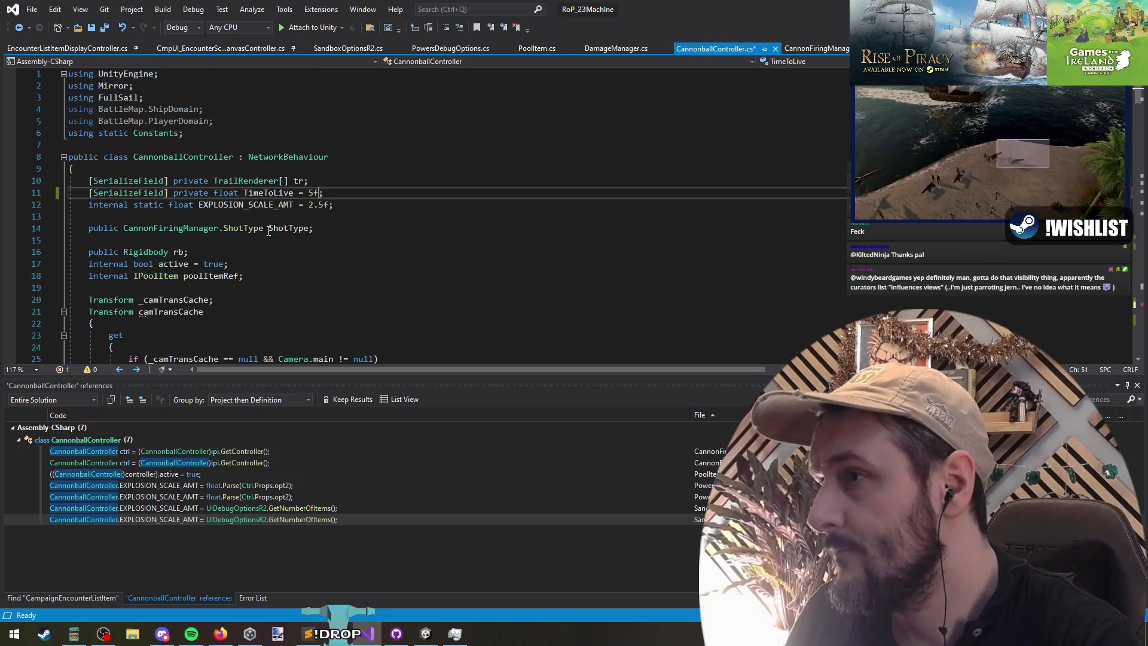
key(Down)
key(End)
key(Return)
key(ctrl+v)
text(float)
key(Home)
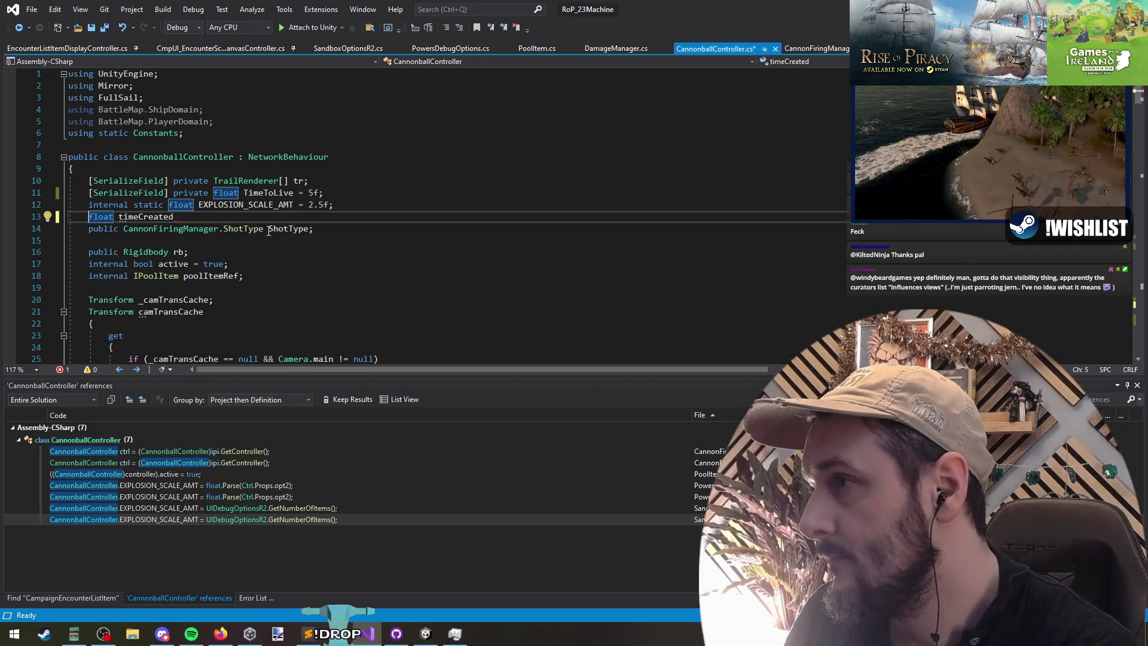
text(private)
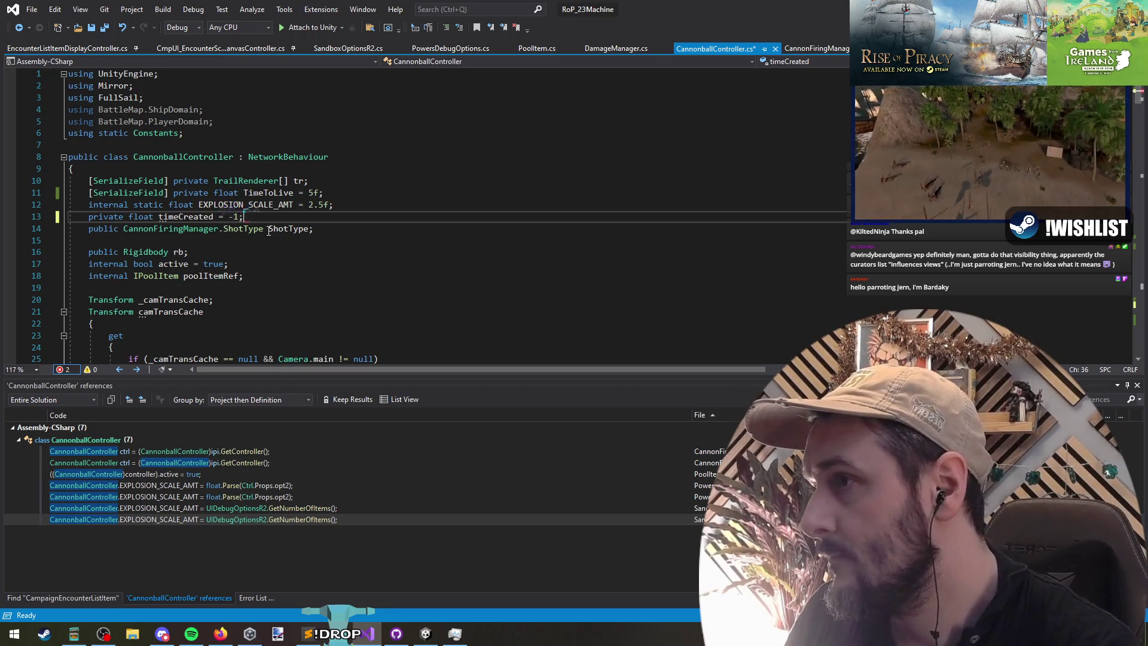
key(Return)
key(Up)
key(End)
key(ctrl+Left)
key(ctrl+Left)
key(ctrl+Left)
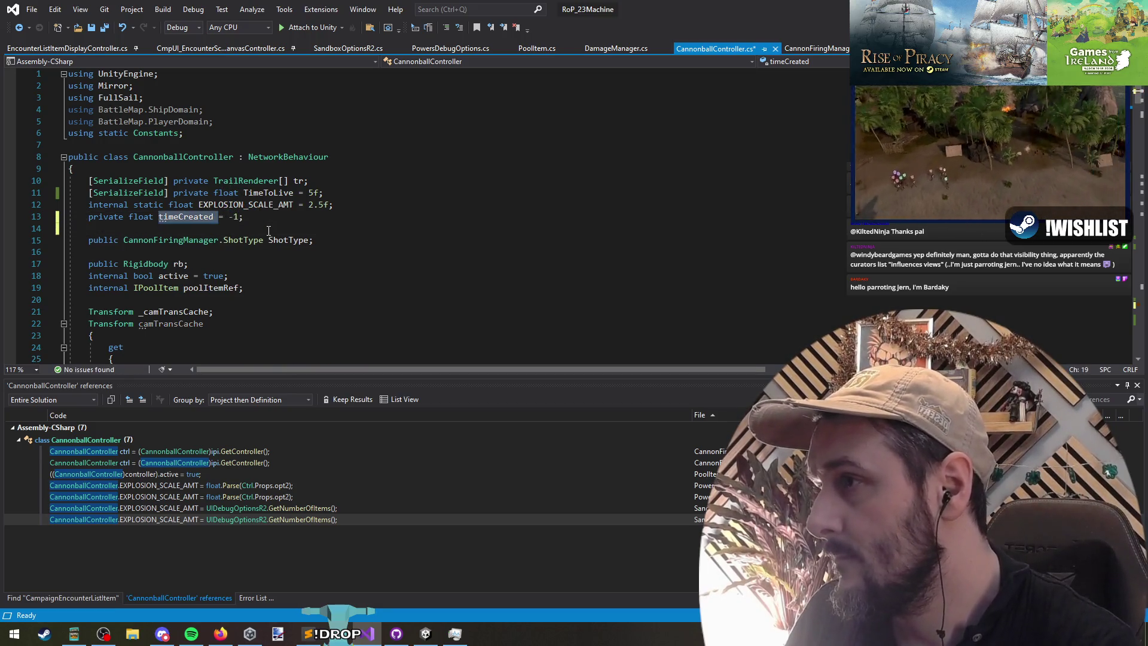
Add 'timeCreated = Time.time;' in OnEnable after the randomRotation line
key(F3)
scroll(322, 254, down, 7)
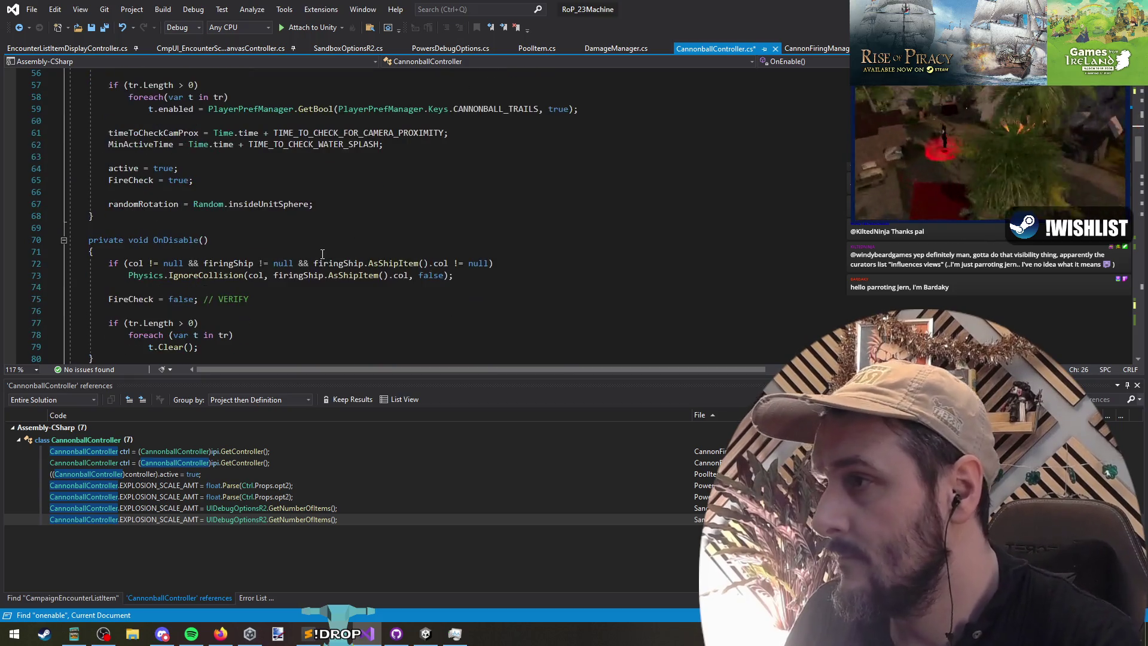
click(445, 209)
key(Return)
text(timeCreated )
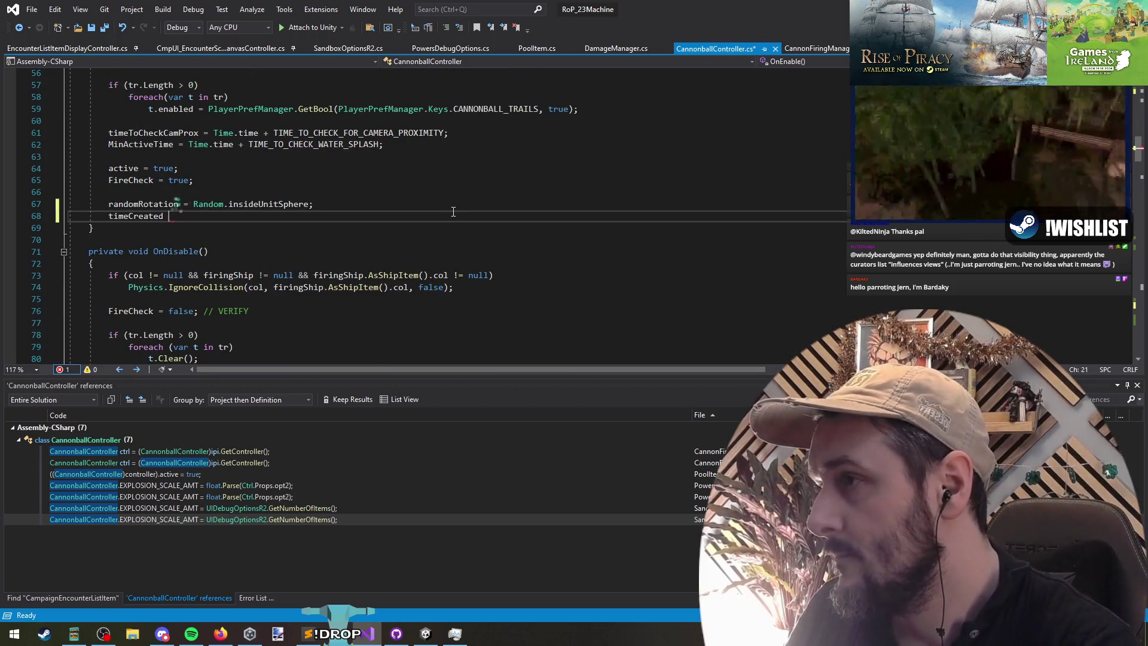
text(= Time.time;)
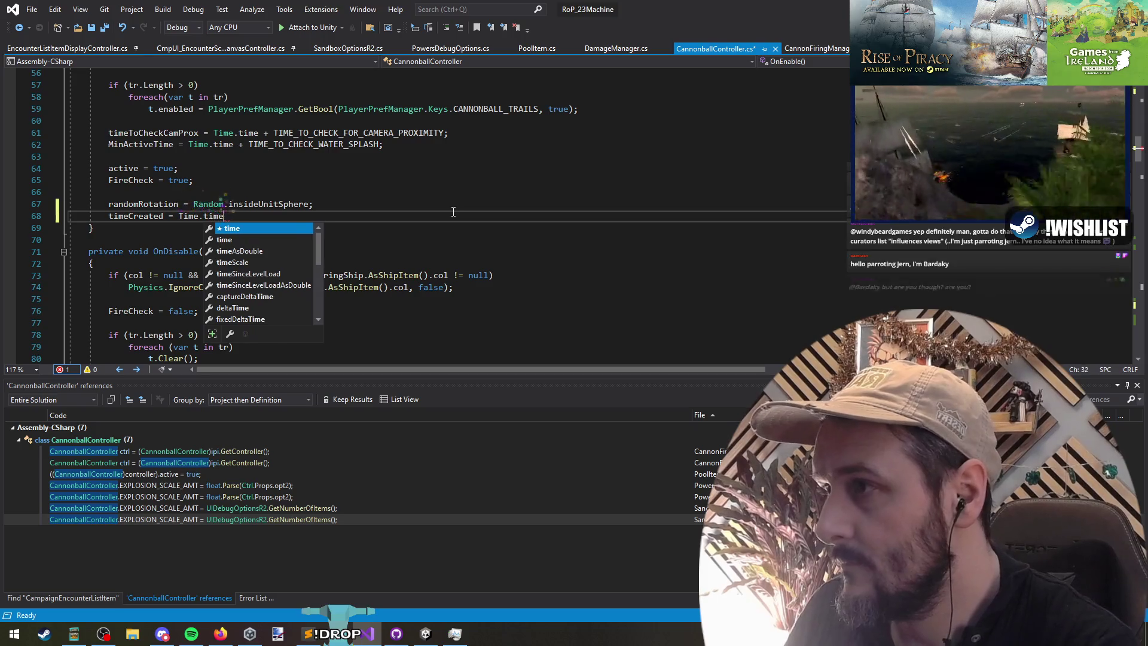
click(453, 211)
key(Down)
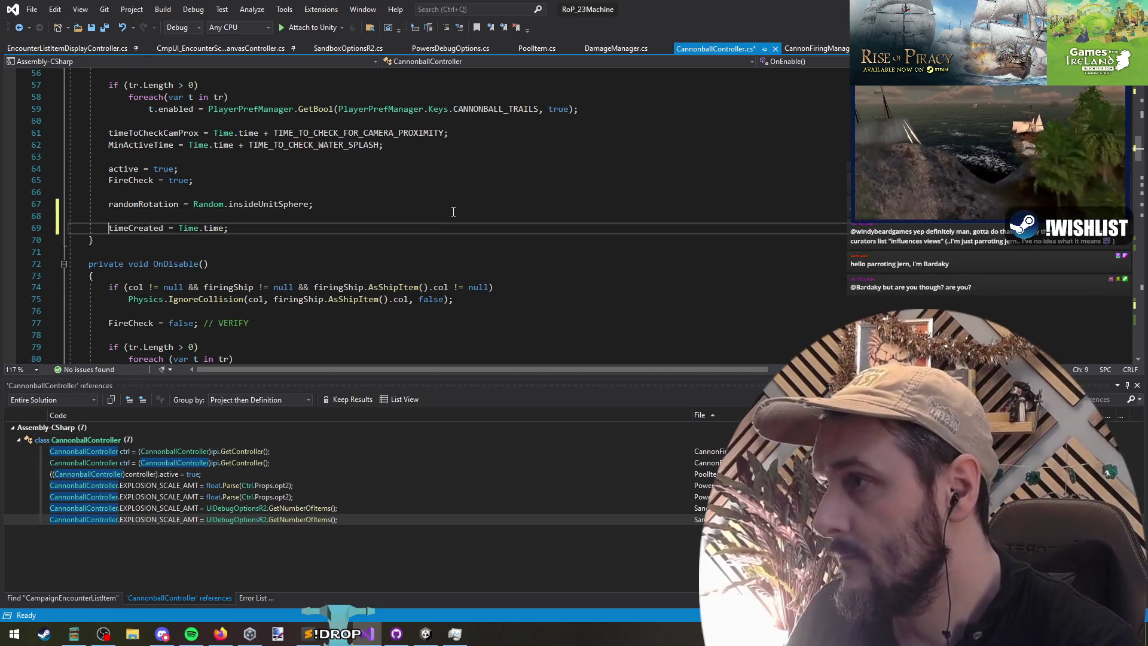
Save CannonballController.cs and return to Unity to recompile
key(ctrl+shift+Down)
click(371, 228)
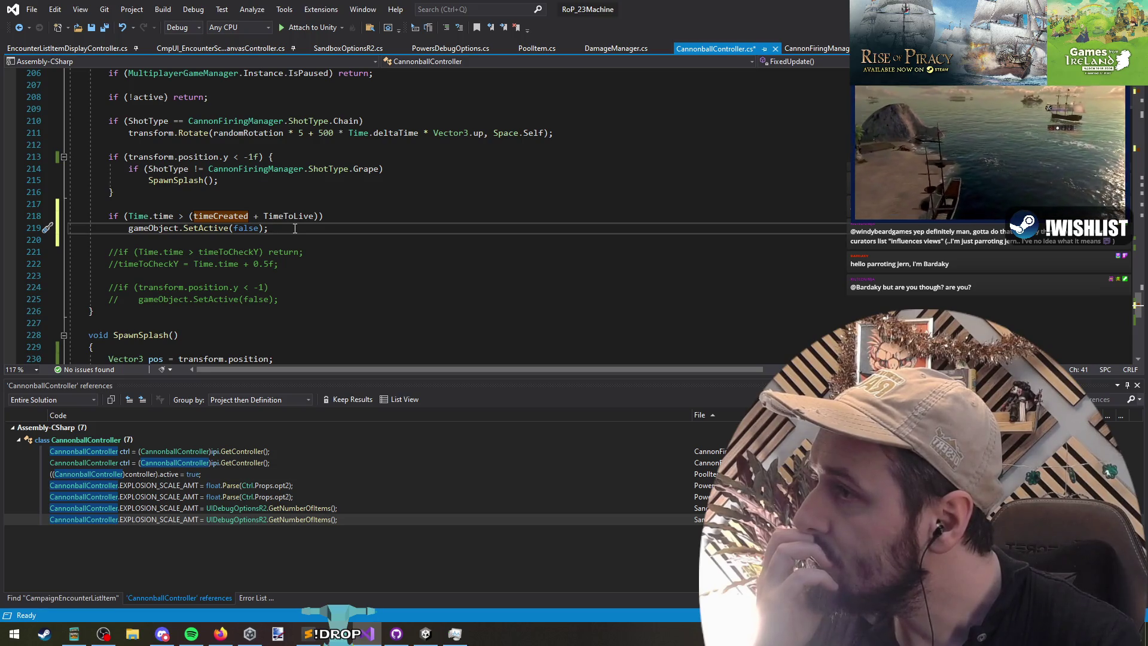
key(ctrl+s)
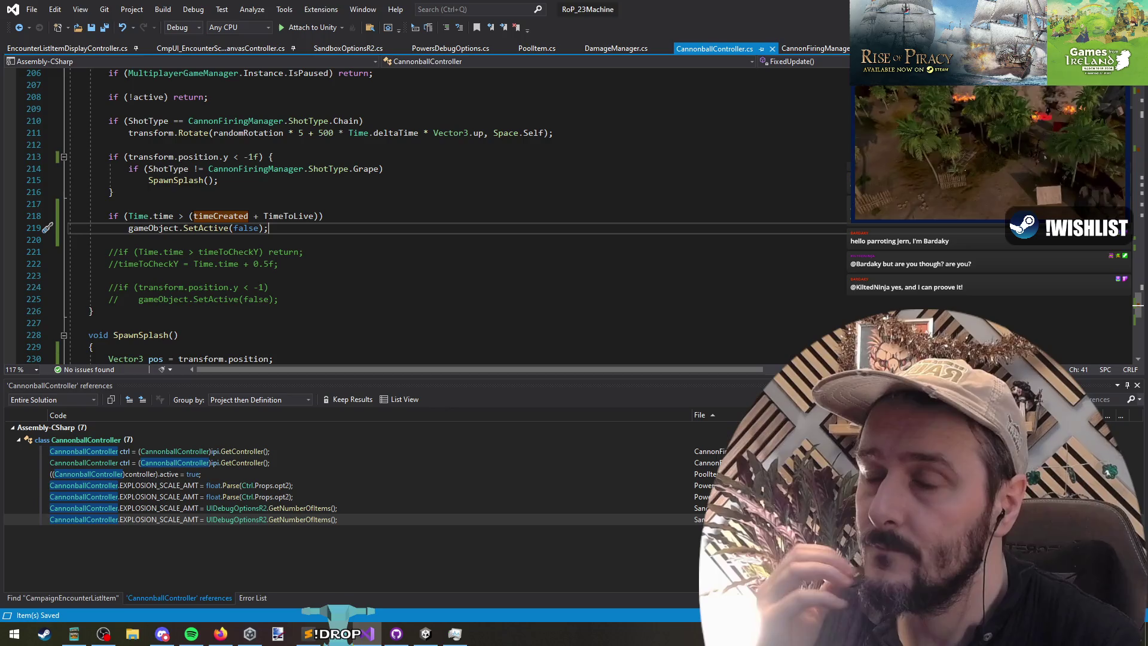
key(alt+Tab)
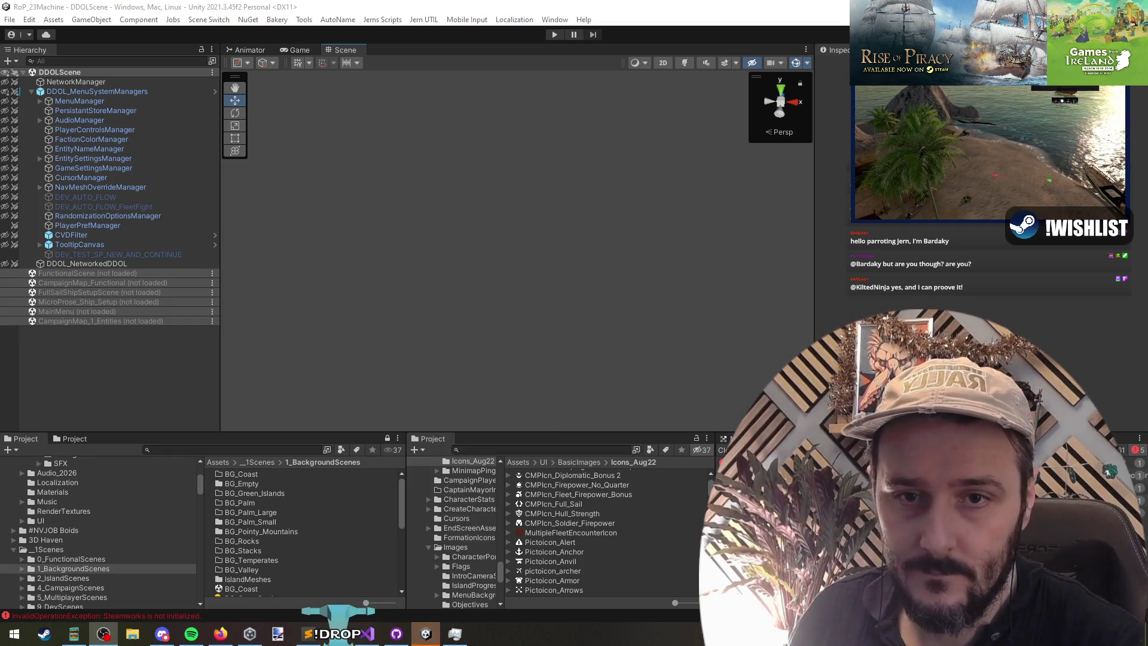
key(alt)
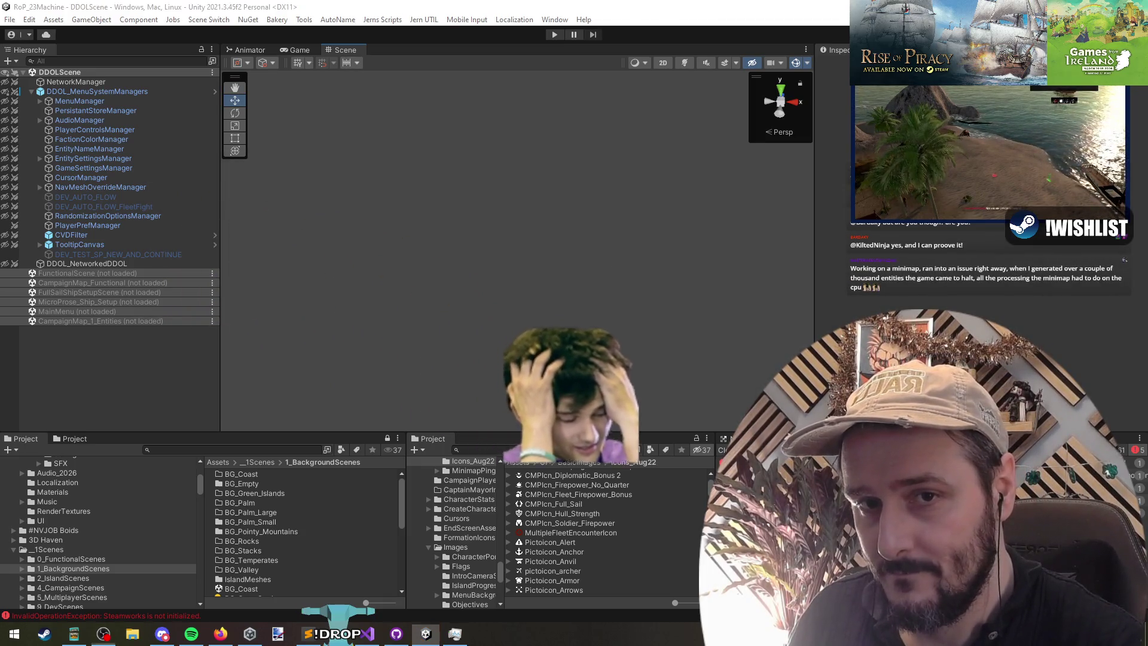
key(alt+Tab)
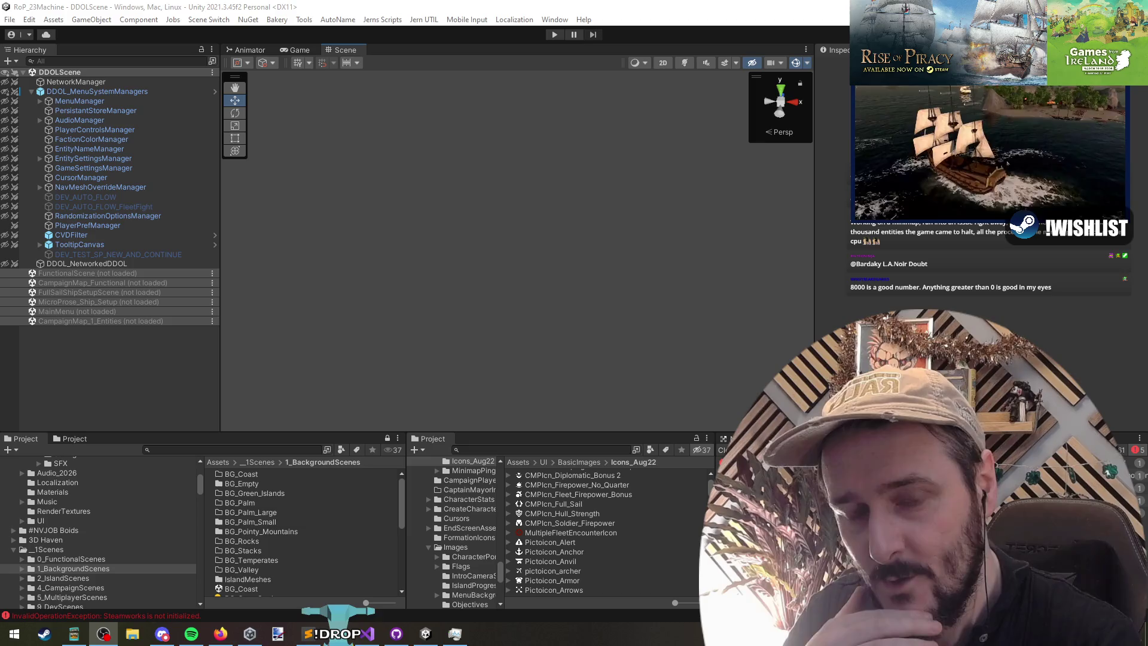
click(584, 222)
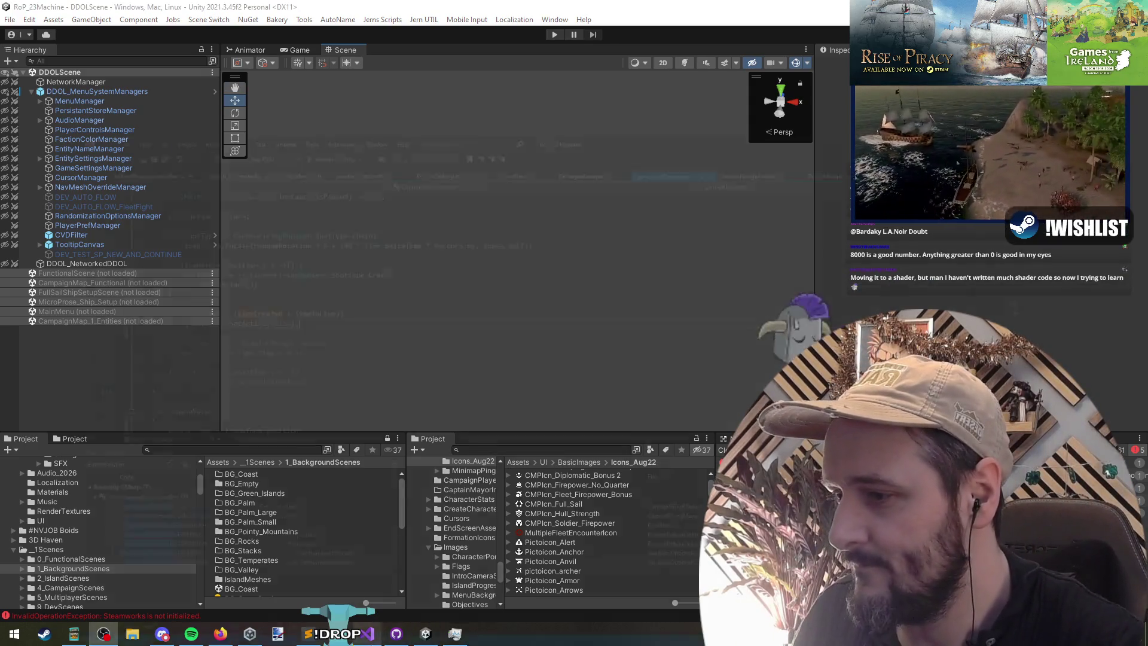
key(alt+Tab)
key(Up)
key(End)
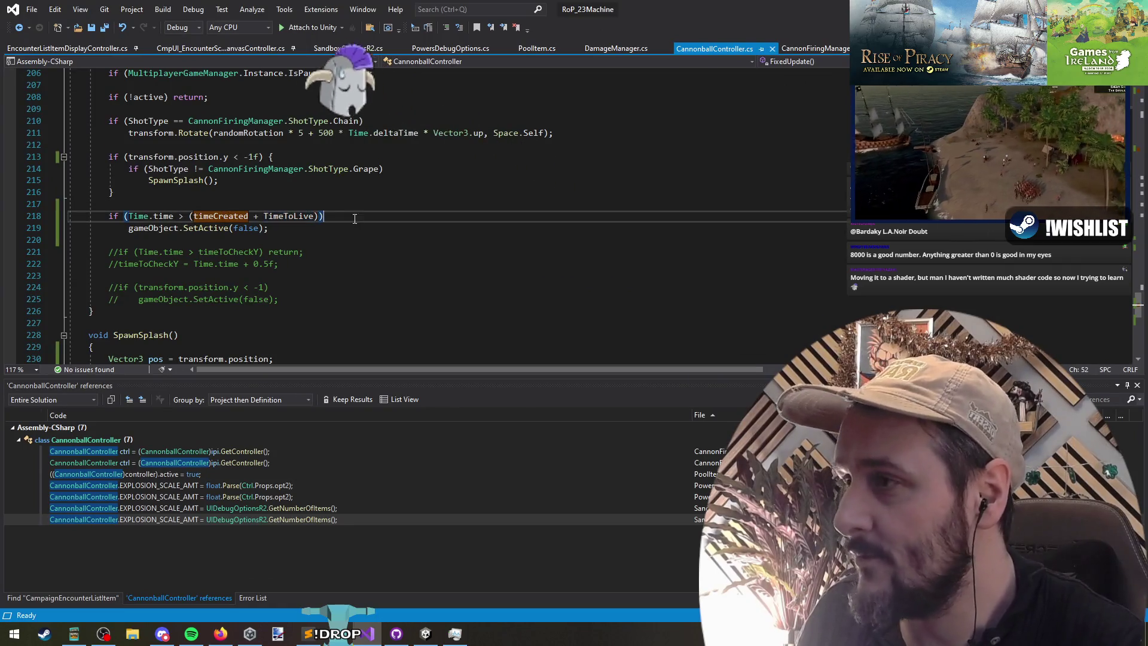
click(558, 263)
key(ctrl+s)
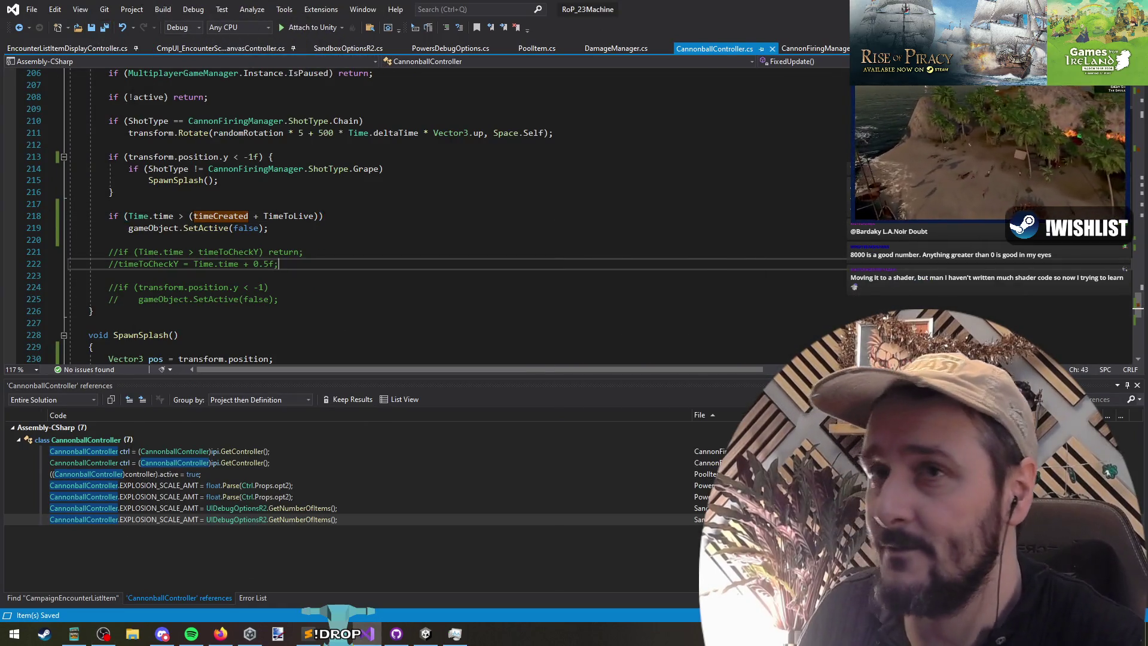
key(alt+Tab)
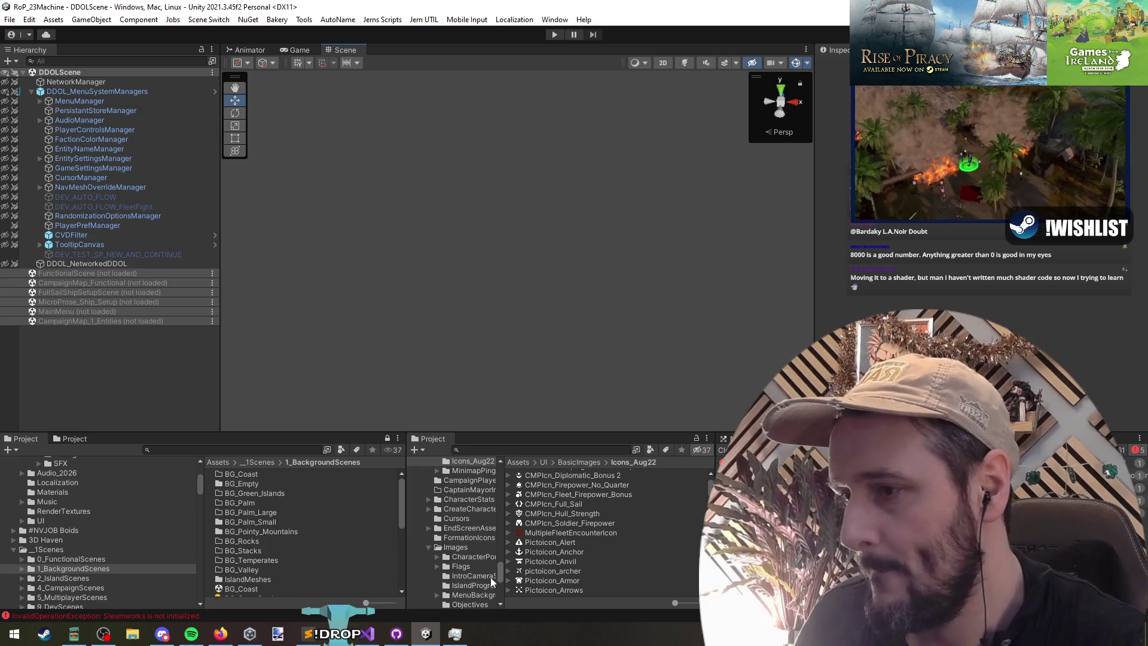
key(alt+Tab)
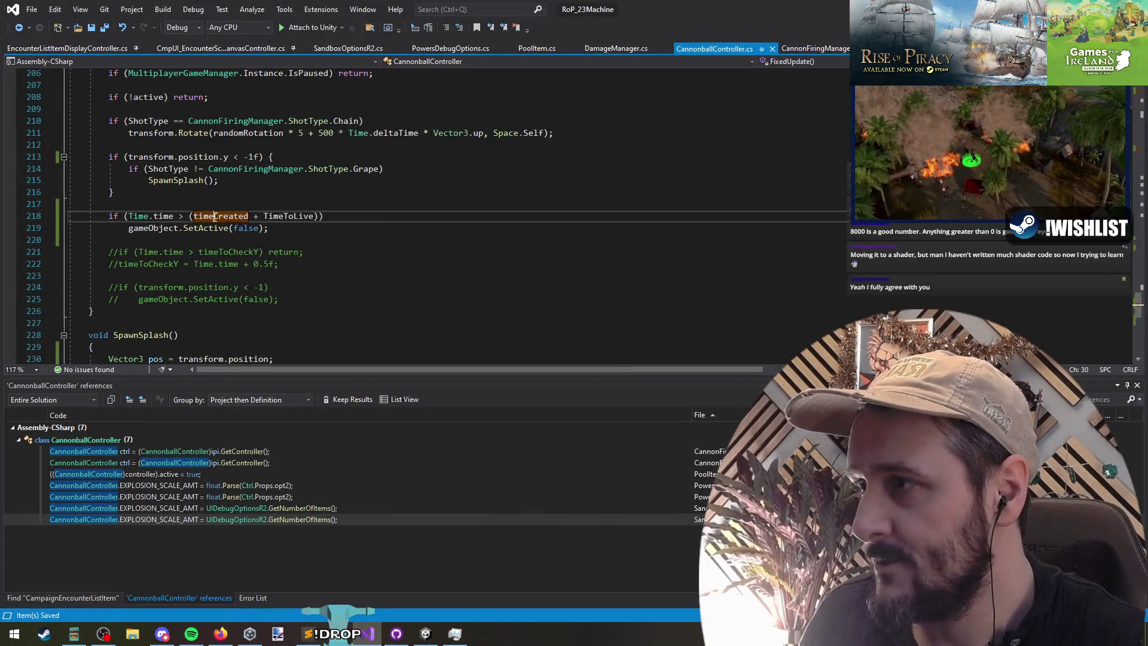
key(alt+Tab)
click(524, 450)
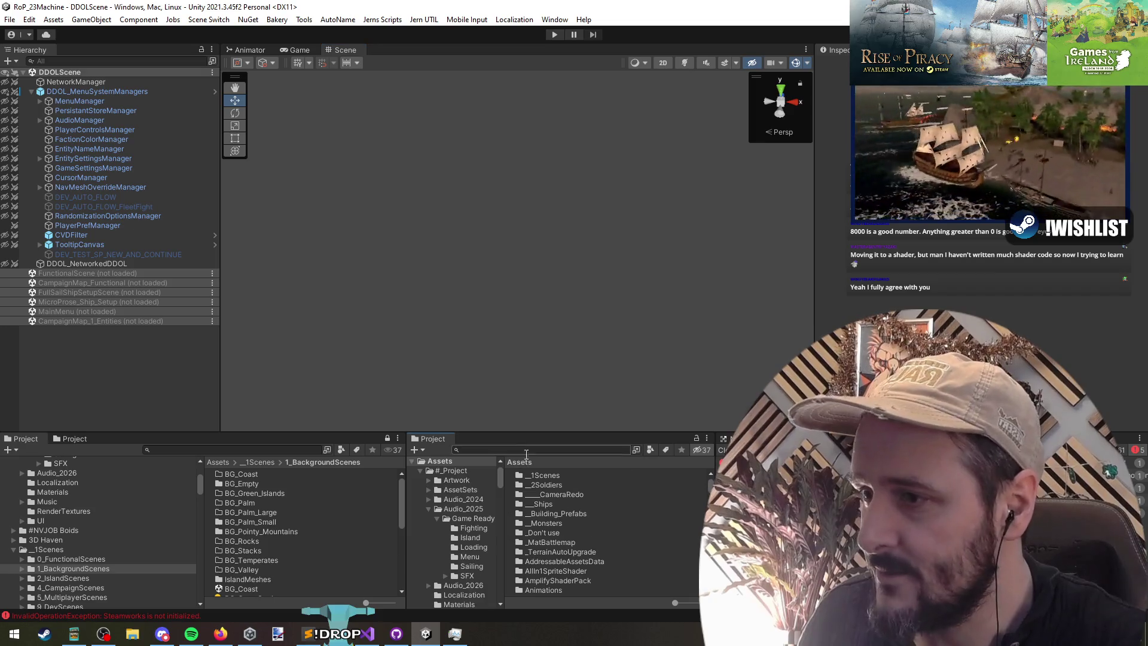
Open GrapeShotPrefab from a 'grapesho' search and review its Cannonball Controller settings
text(grapesho)
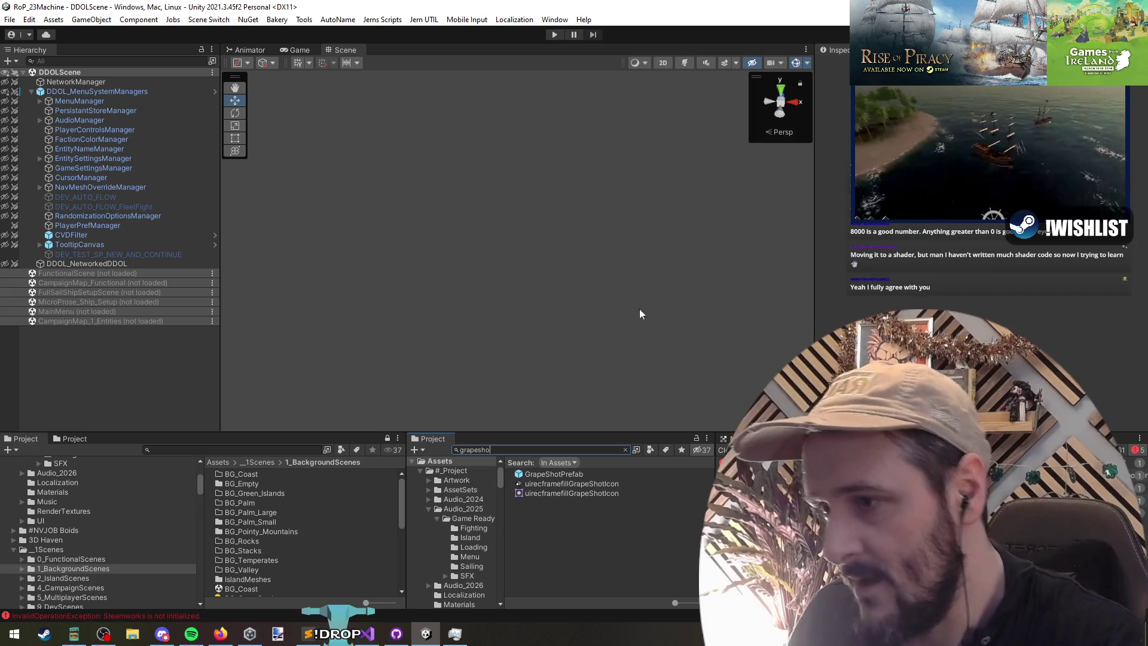
double_click(569, 476)
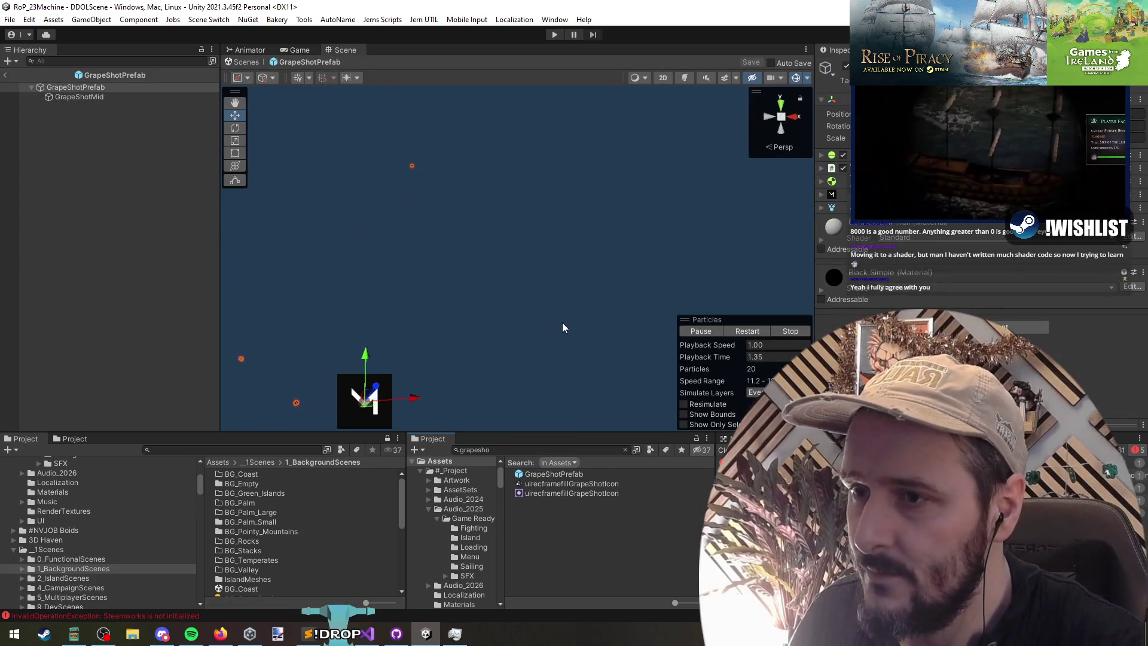
click(861, 168)
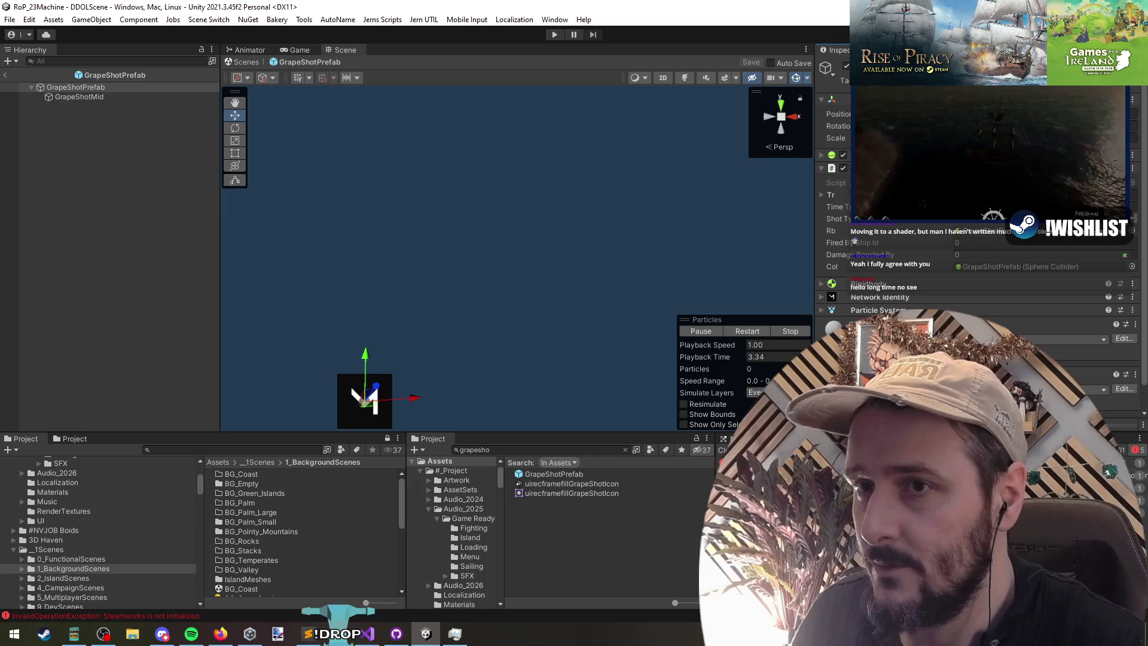
click(542, 450)
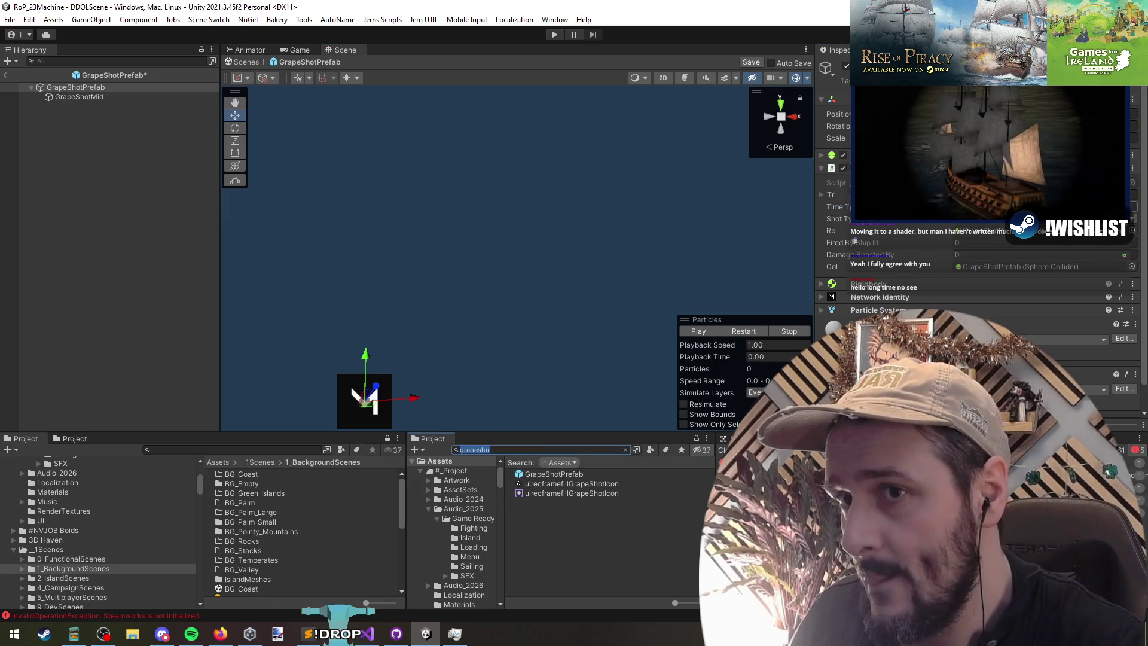
click(554, 474)
click(625, 450)
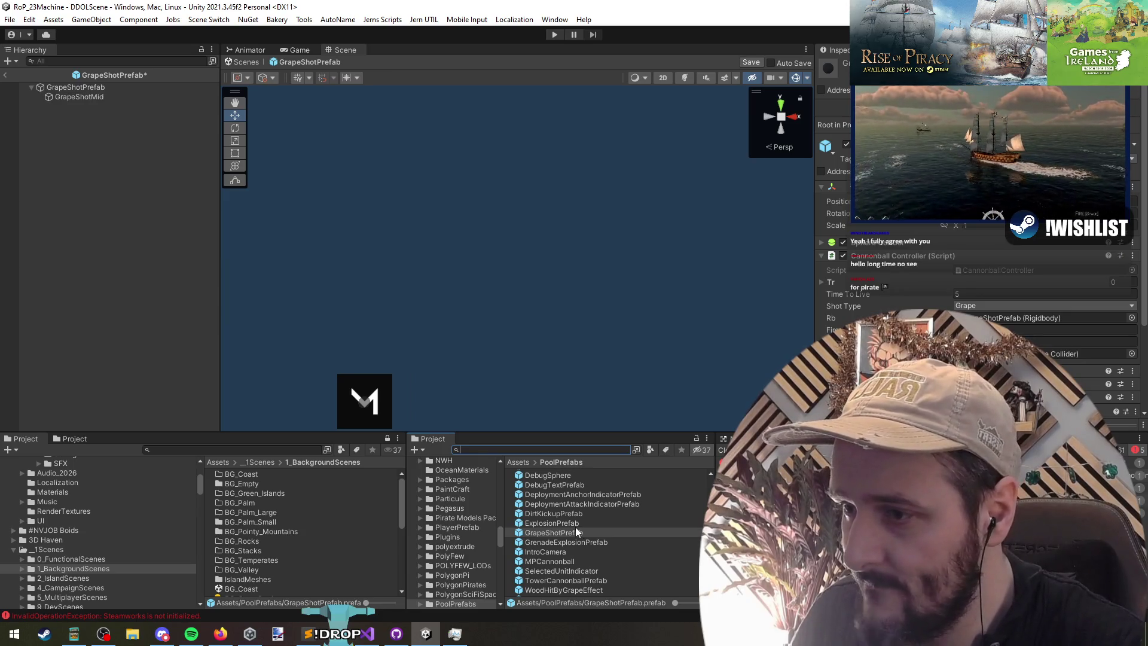
Search the project for 'chain', then exit prefab editing and save the GrapeShotPrefab changes
text(chain)
double_click(541, 449)
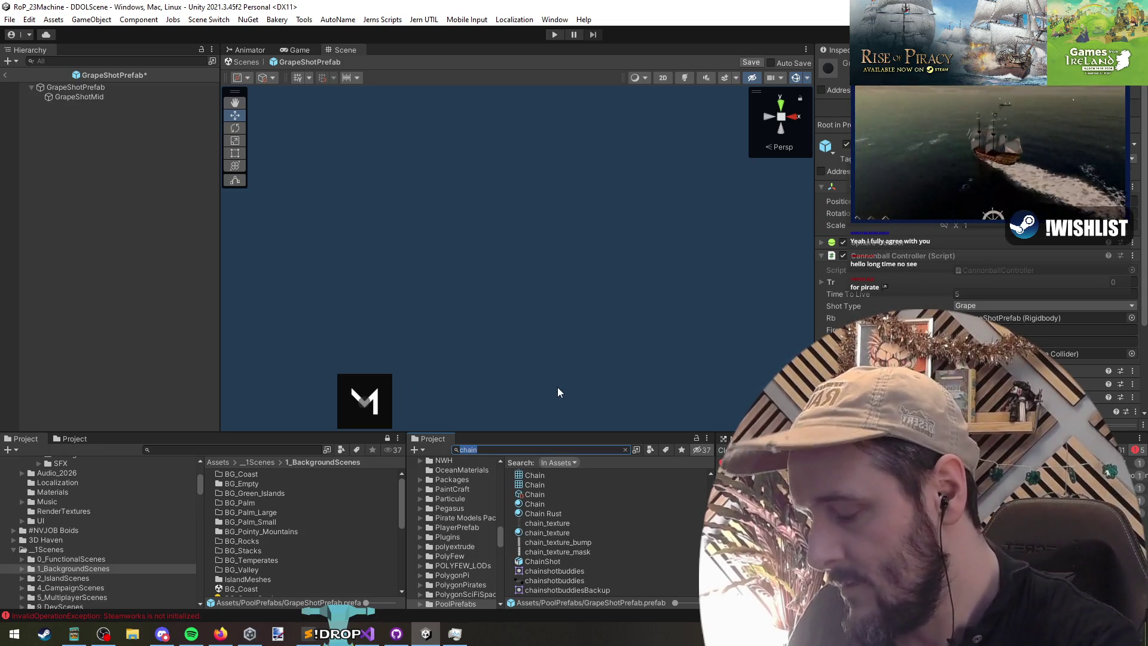
right_click(492, 261)
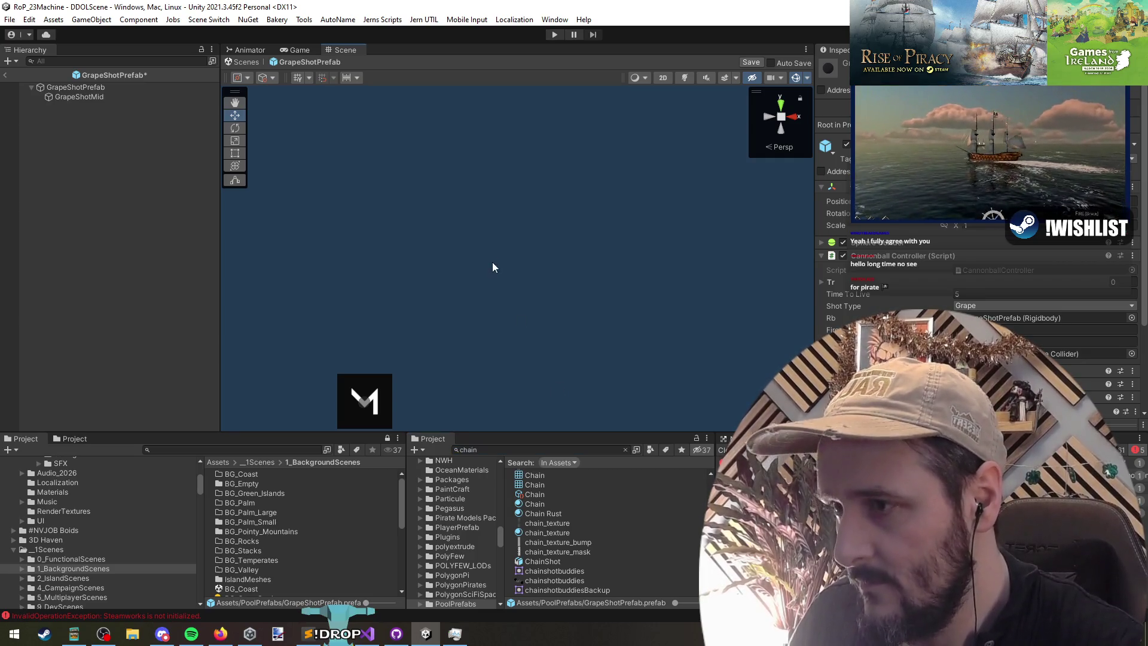
click(124, 220)
click(3, 80)
click(541, 338)
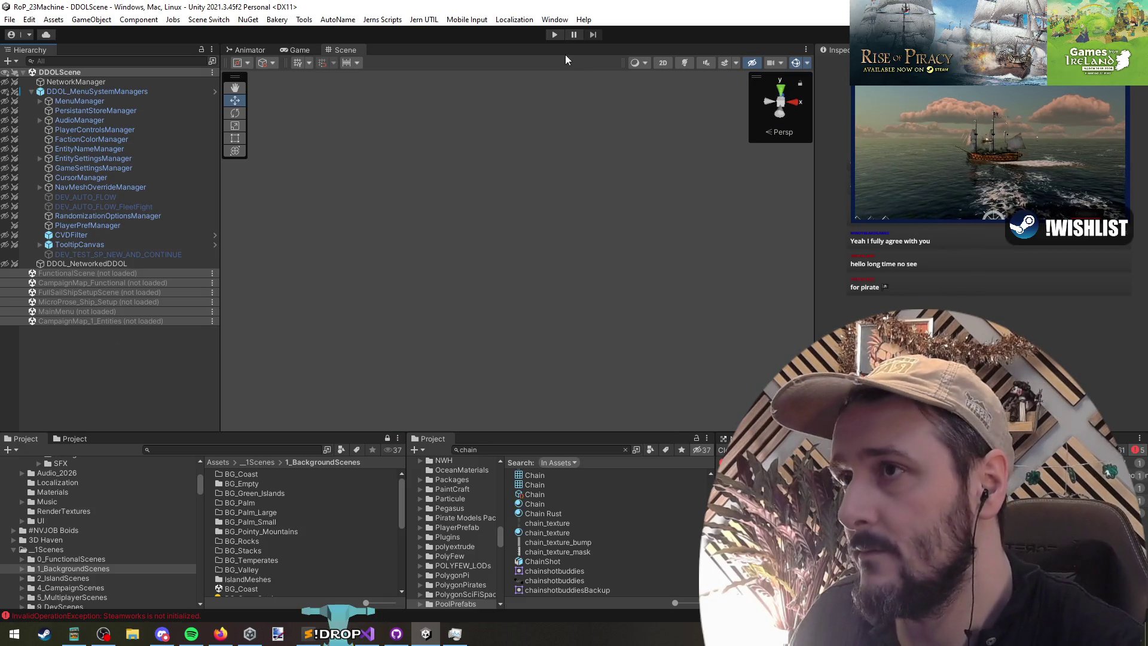
Play the game, open the Rival Encounter briefing and begin the battle
click(554, 34)
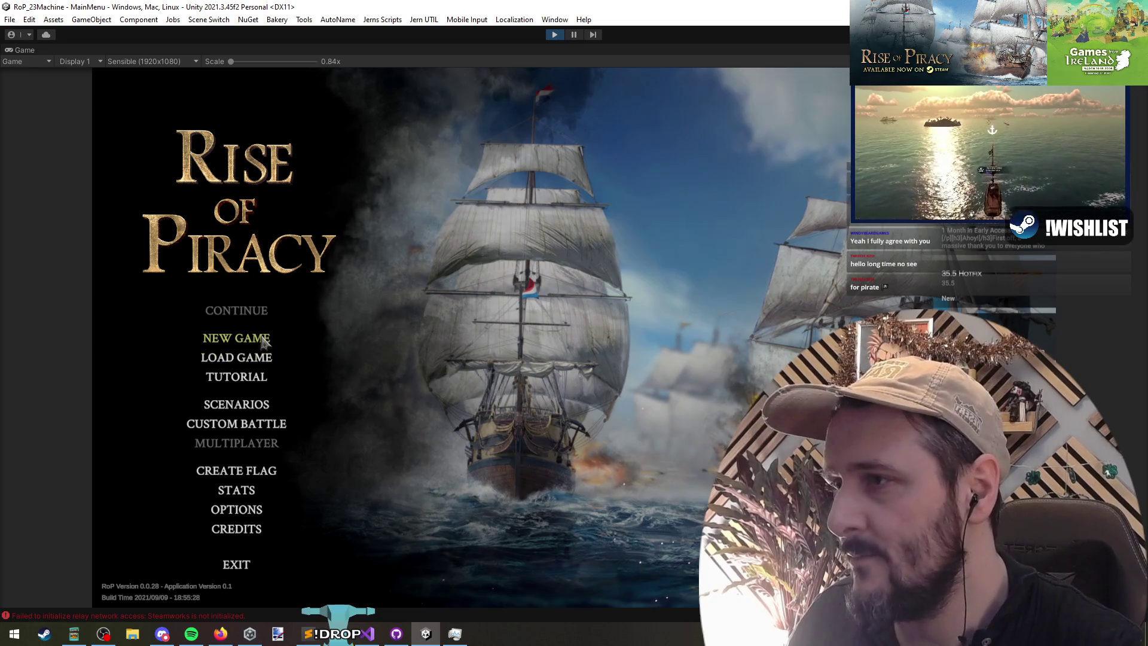
click(255, 404)
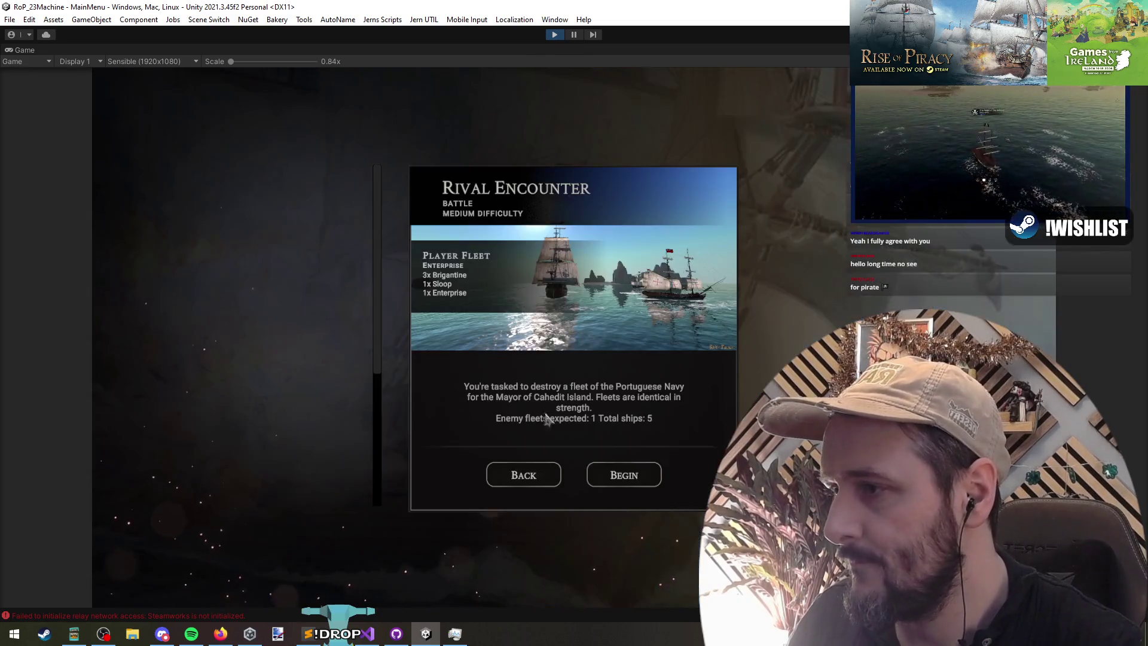
click(604, 475)
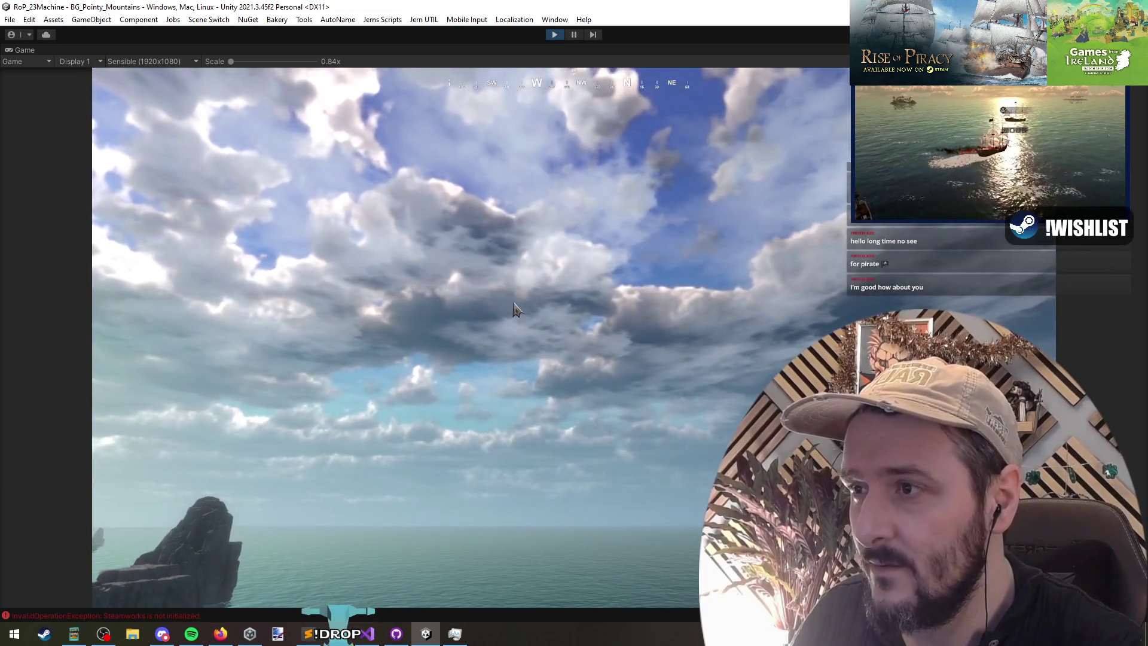
Pause the game and tilt the scene camera up toward the sky over the water
click(573, 35)
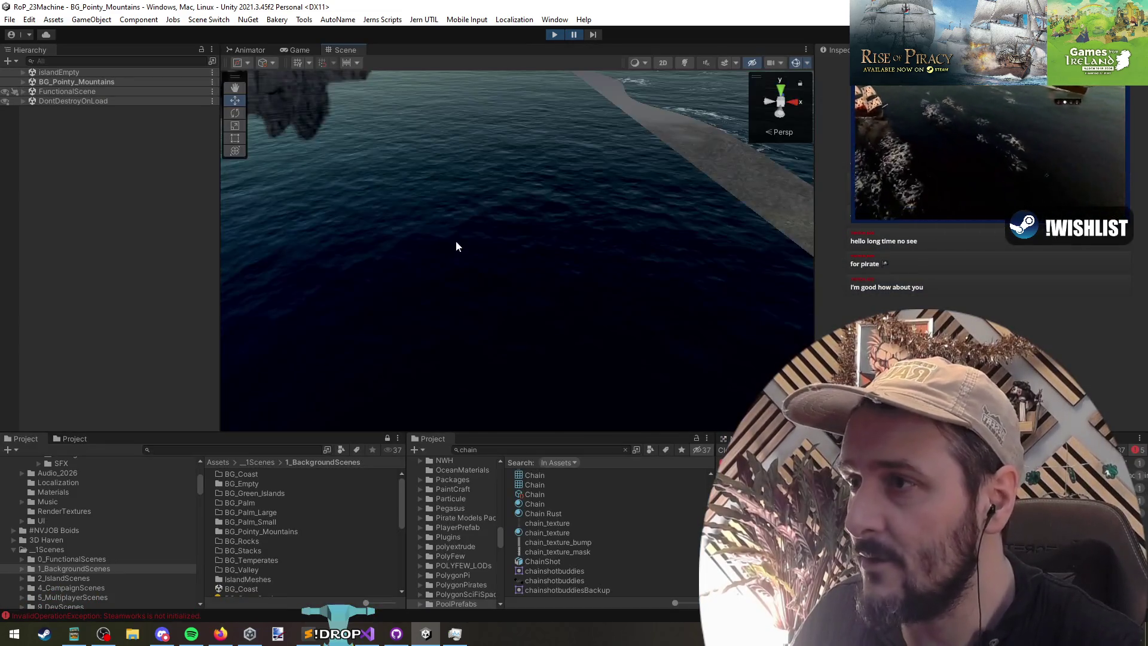
drag(455, 240, 504, 88)
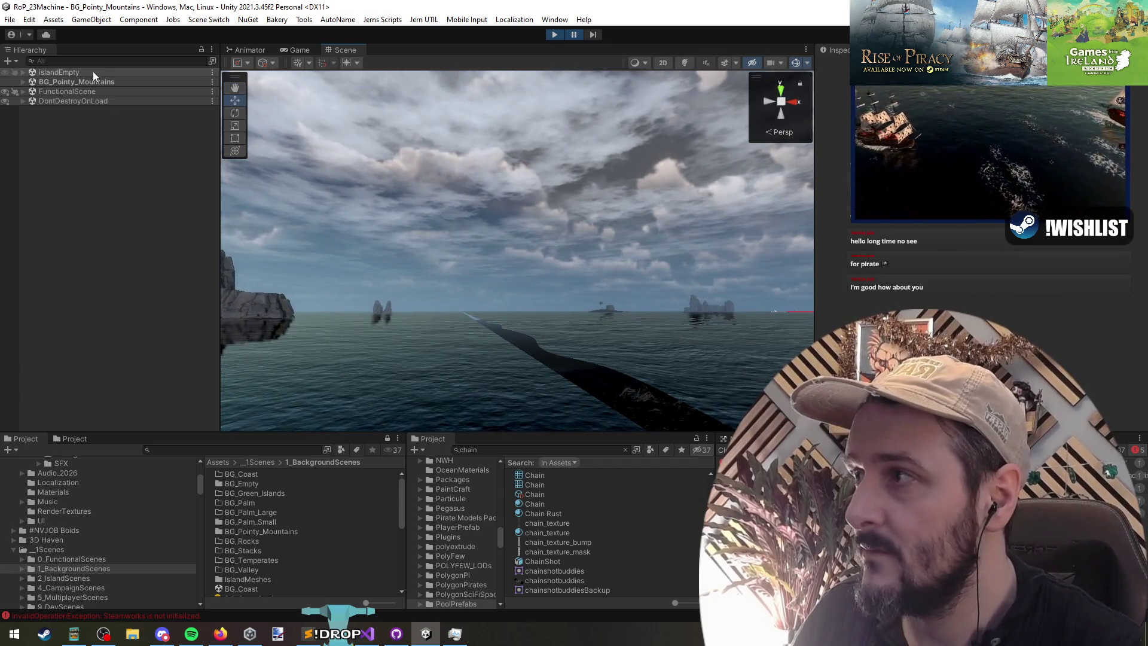
mouse_move(730, 299)
mouse_down()
mouse_move(666, 277)
mouse_move(503, 320)
mouse_up()
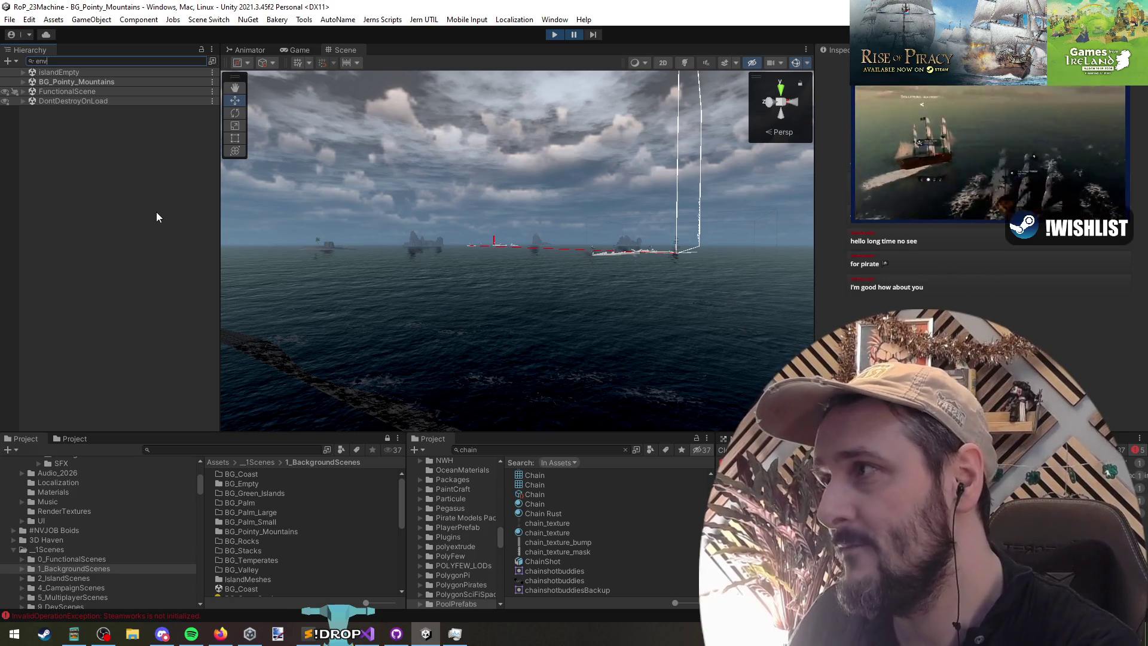
Select EnviroSky Standard via an 'enviro' hierarchy search, turn off scene clouds, and resume play
text(enviro)
click(89, 101)
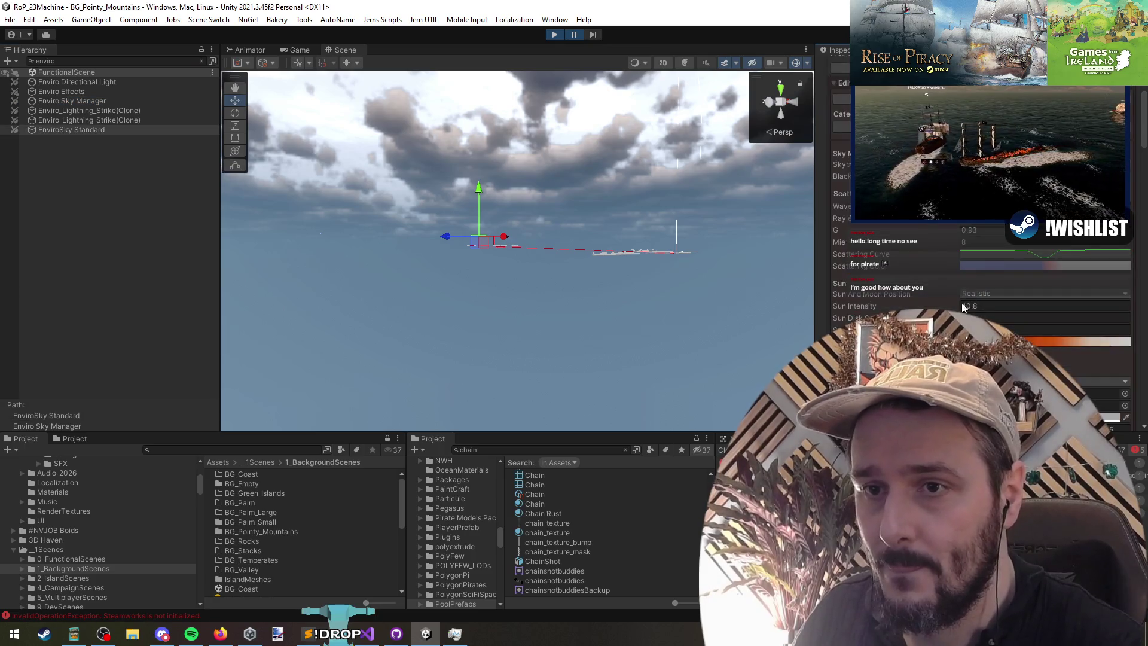
click(969, 293)
scroll(981, 269, down, 5)
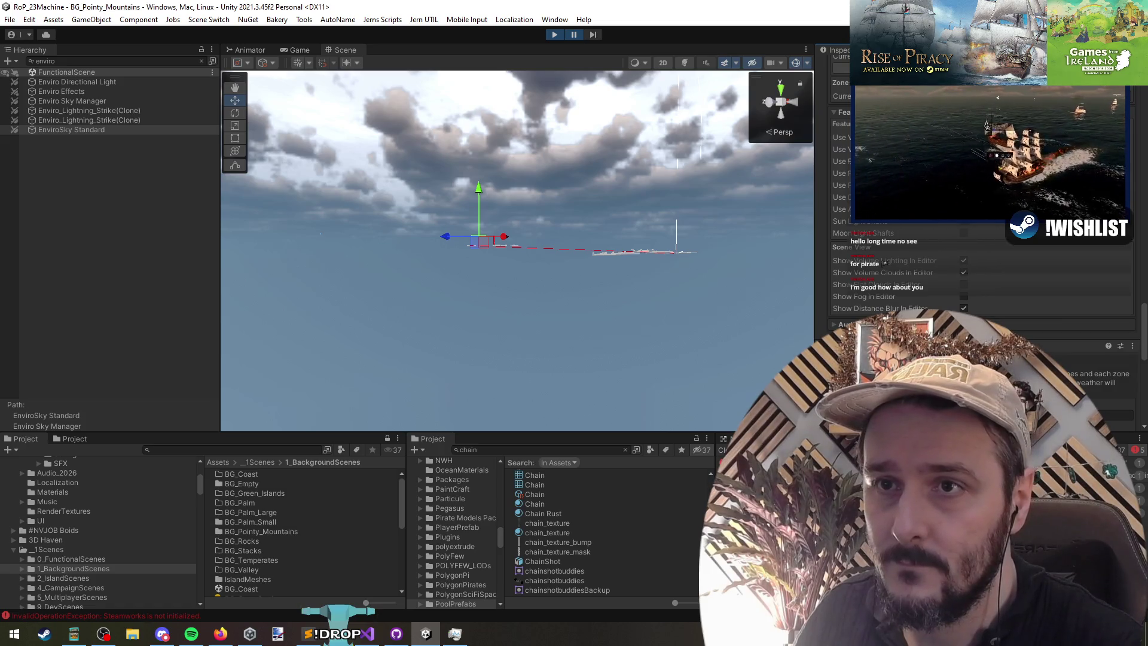
click(963, 149)
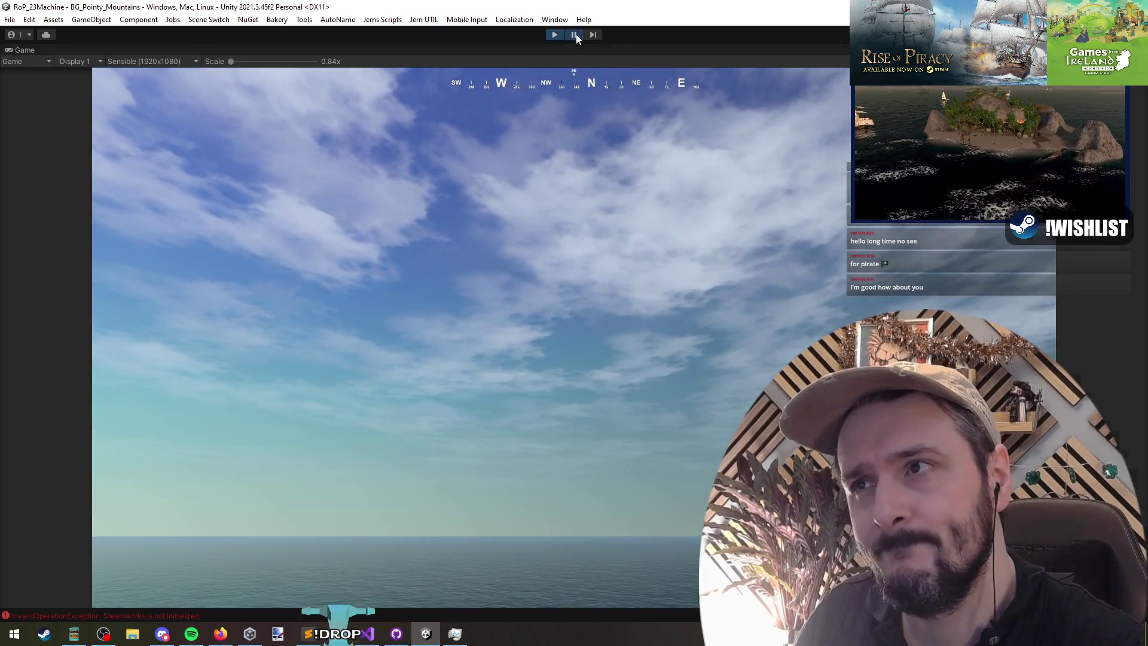
click(574, 34)
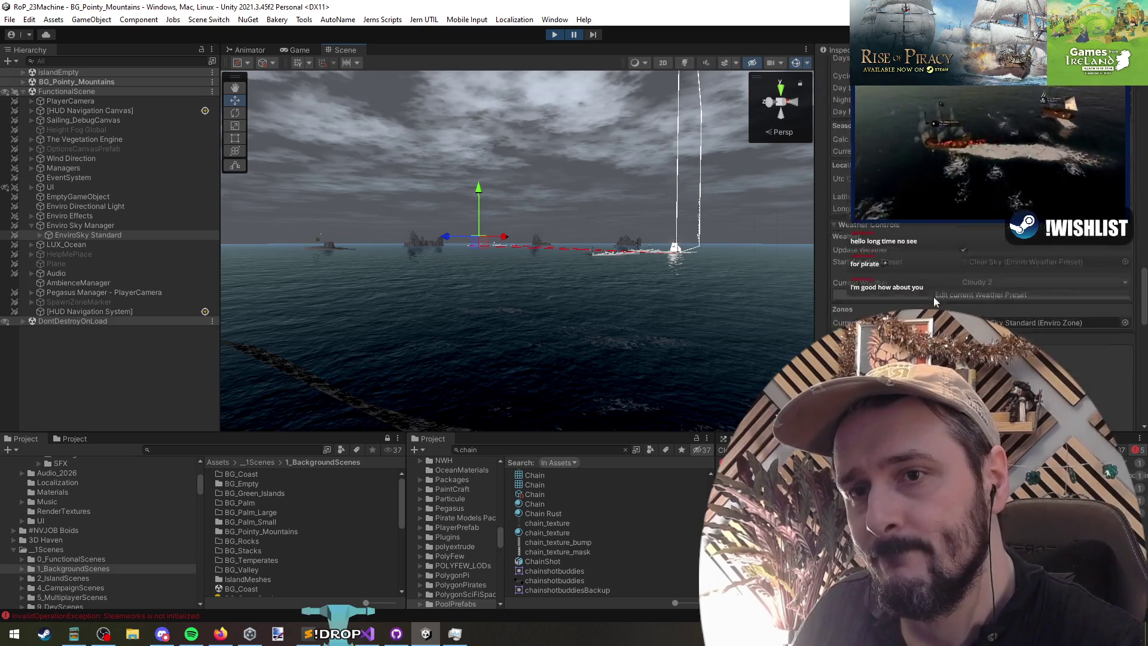
scroll(936, 293, up, 3)
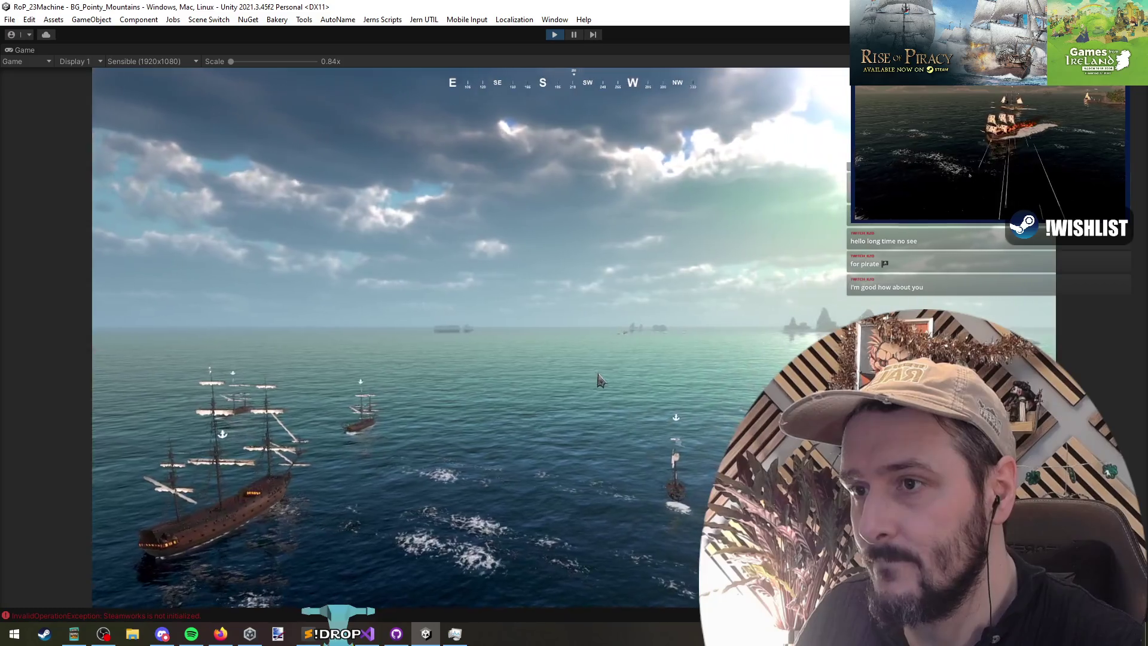
Briefly switch to Visual Studio, then pause and scroll the Inspector's features list
key(alt+Tab)
key(alt+Tab)
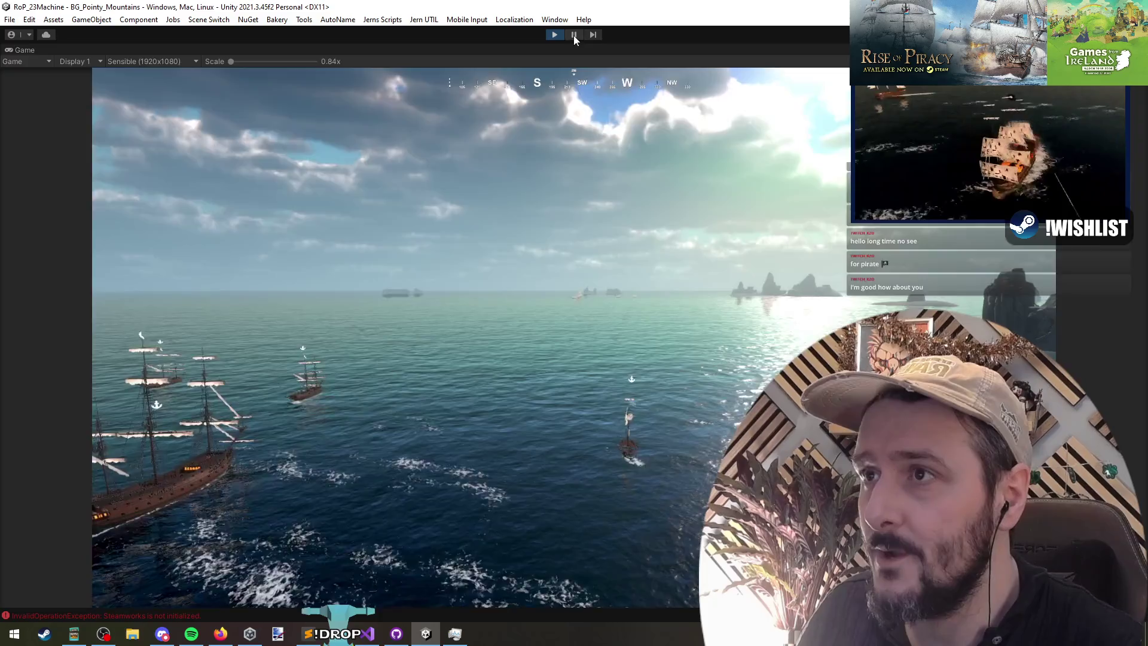
click(573, 35)
scroll(990, 271, down, 10)
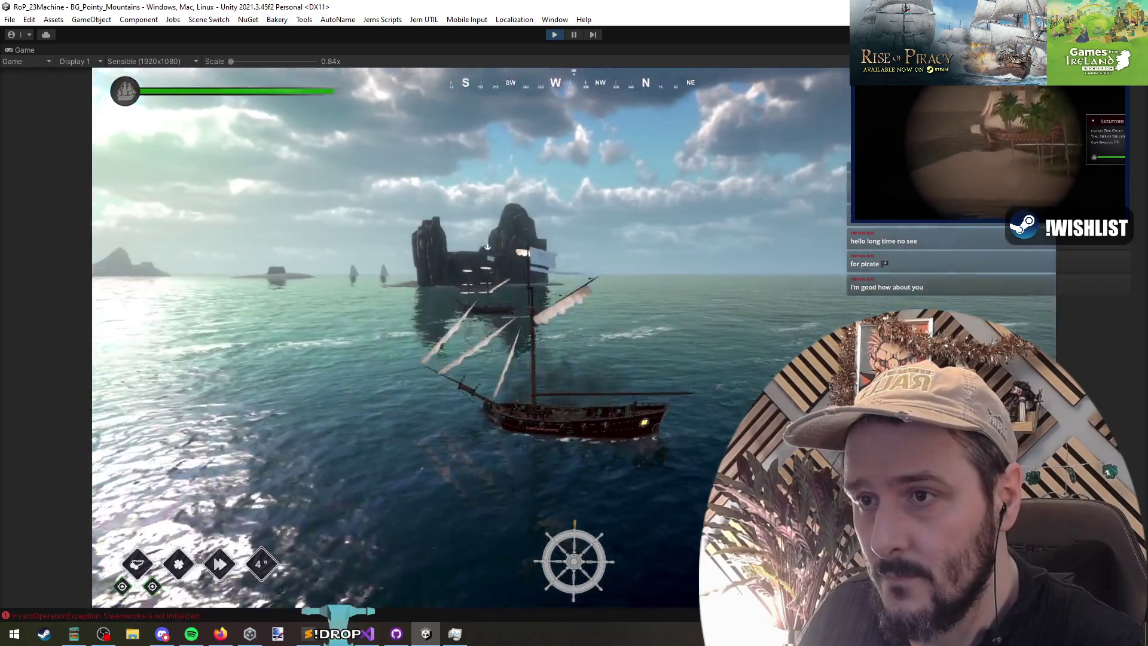
Scout the enemy ships through the spyglass repeatedly while sailing, switching to round shot
key(Tab)
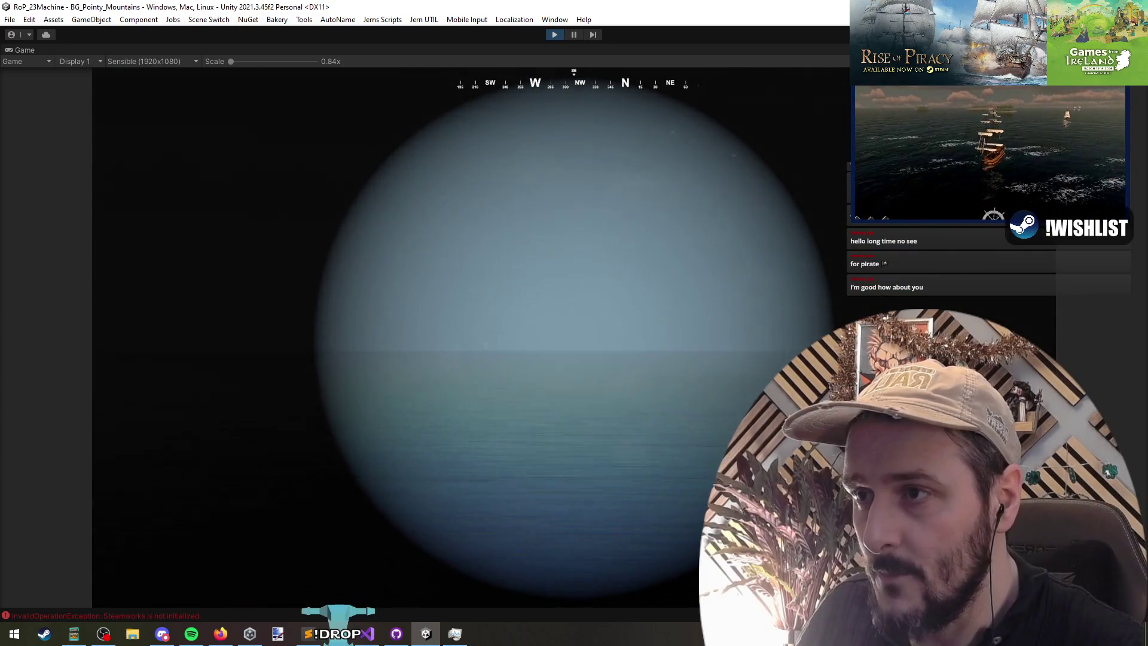
key(Tab)
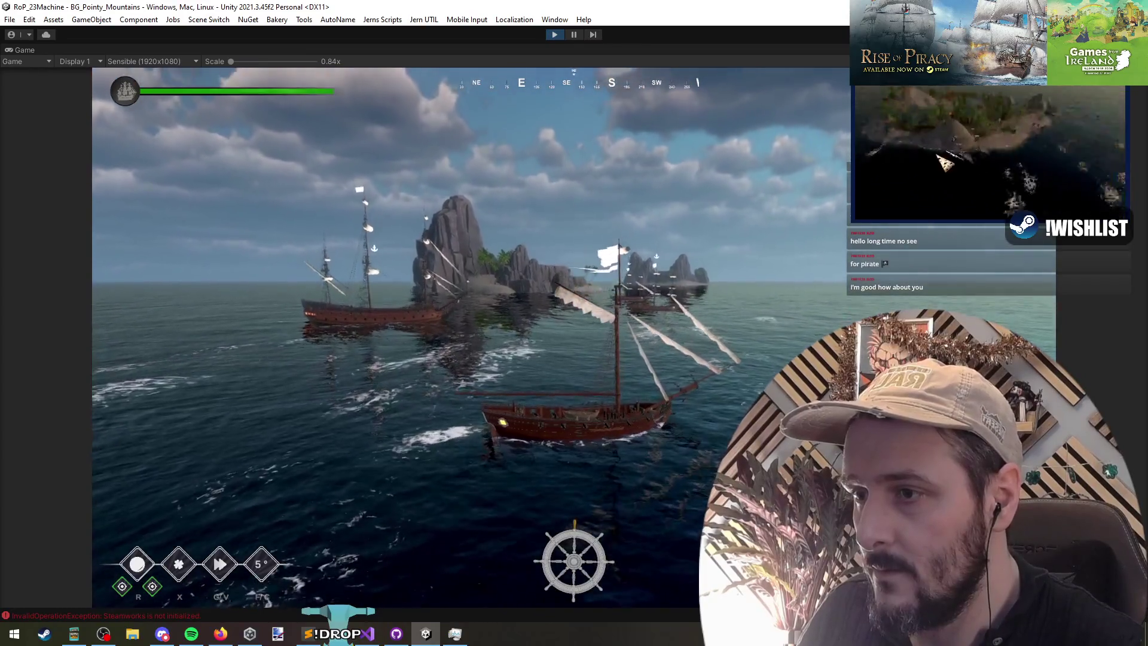
key(Tab)
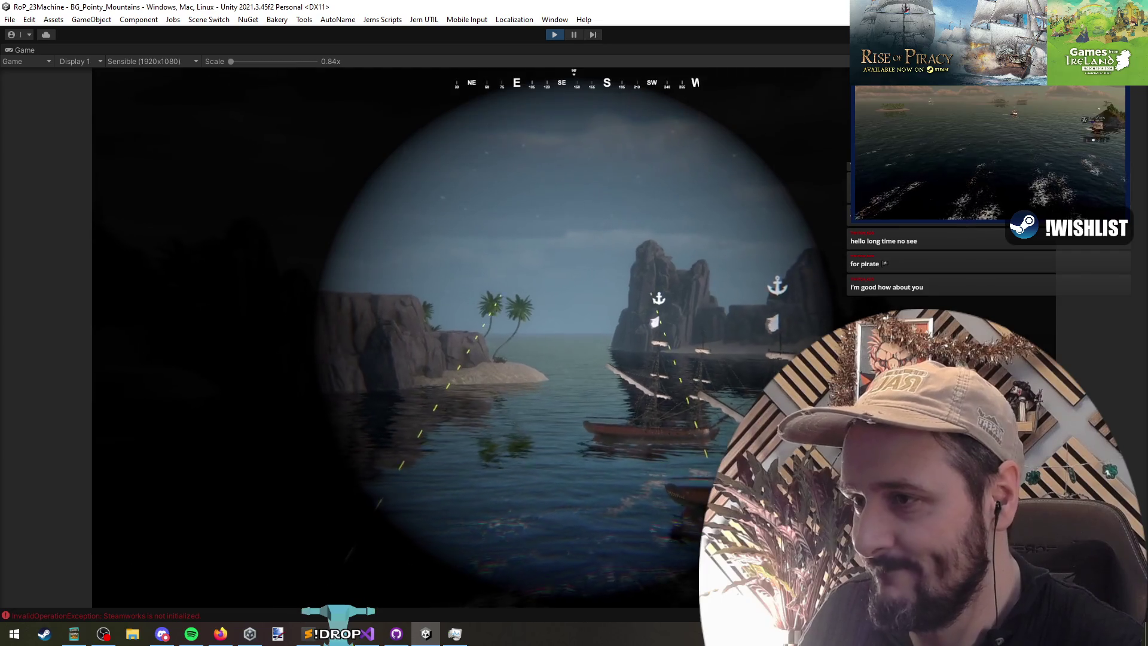
key(Tab)
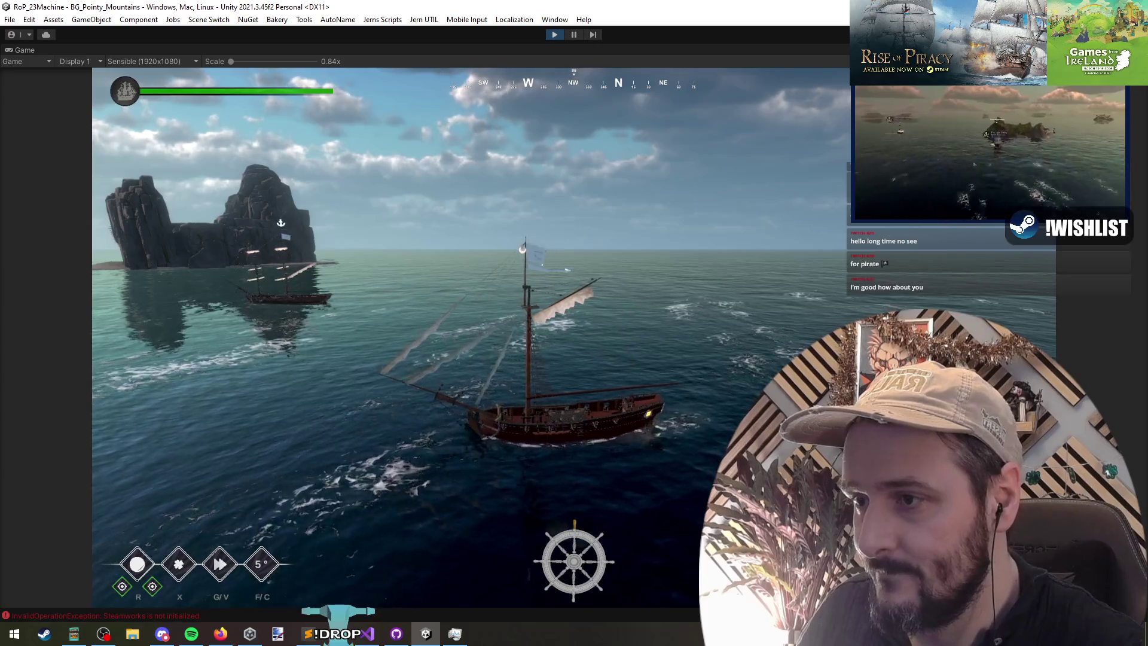
key(Tab)
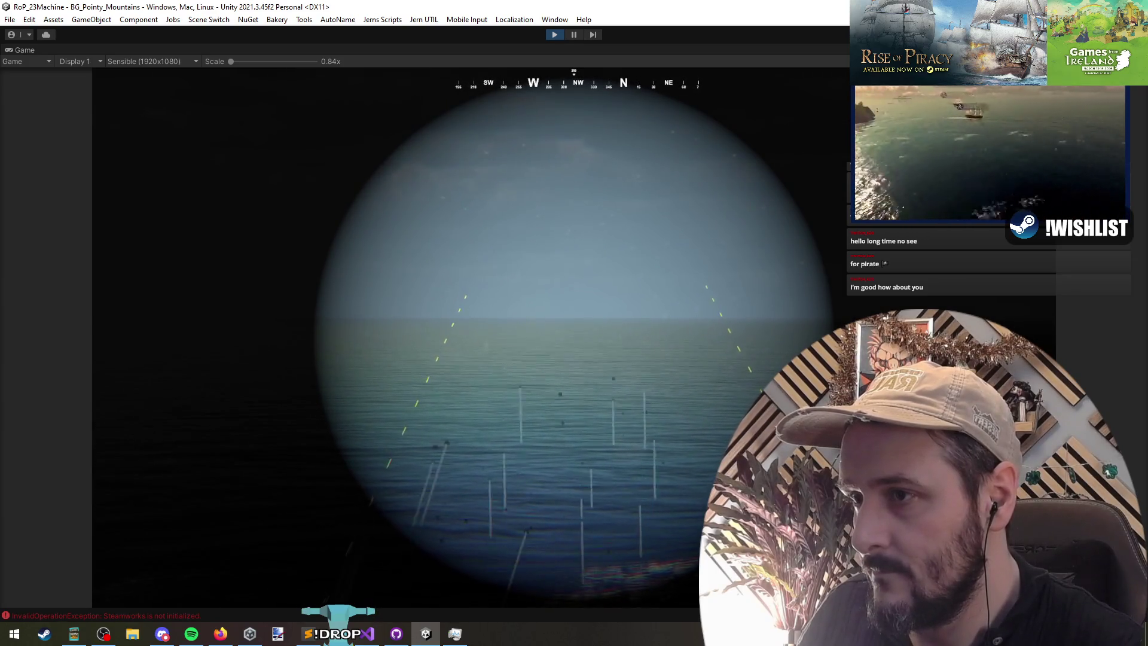
key(Escape)
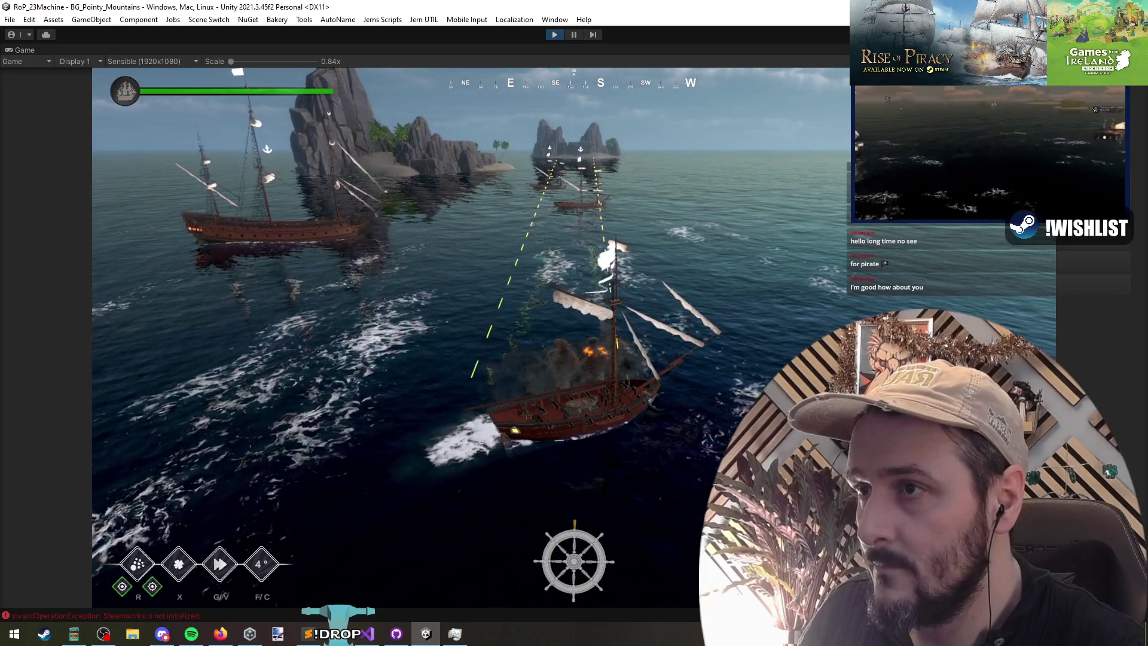
key(z)
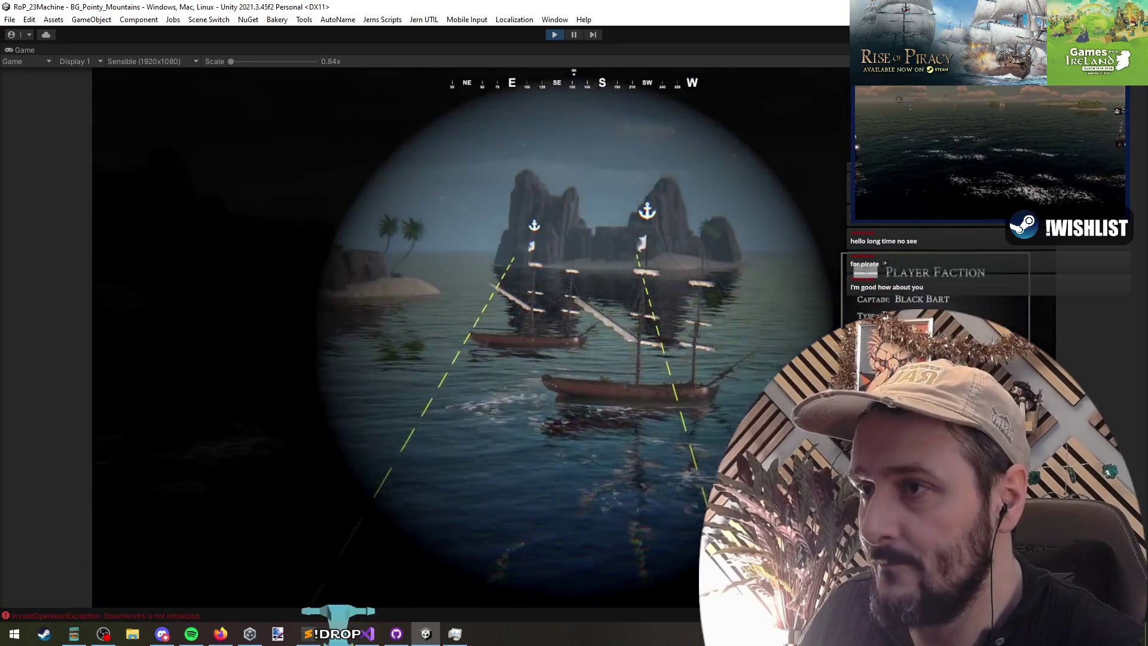
key(z)
scroll(488, 266, up, 5)
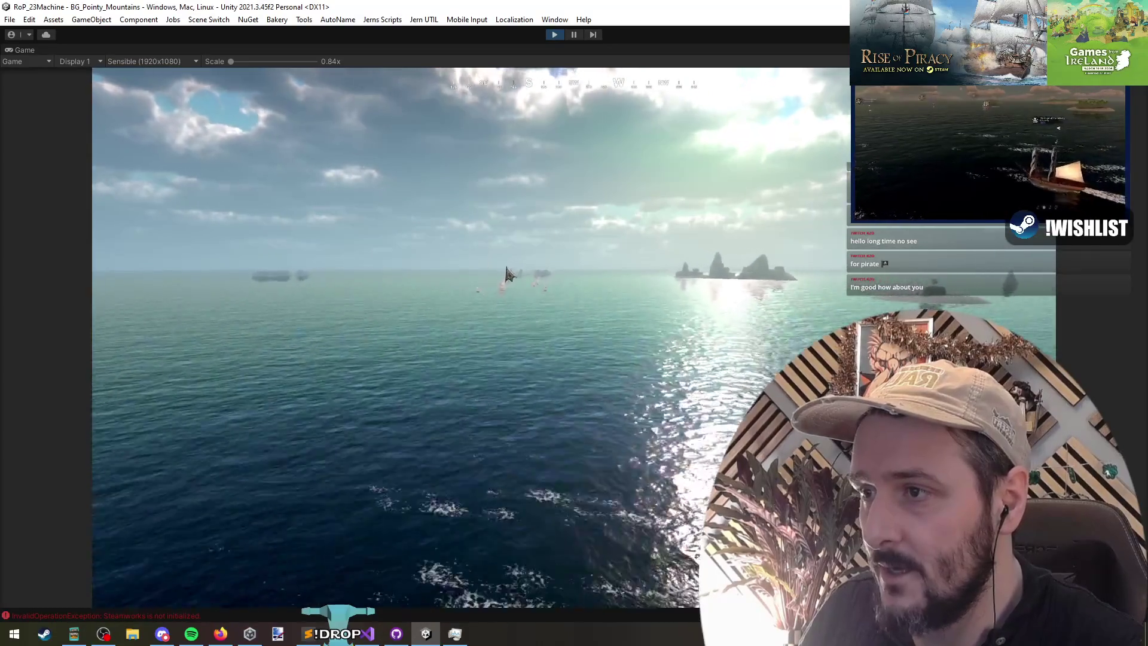
scroll(505, 264, down, 2)
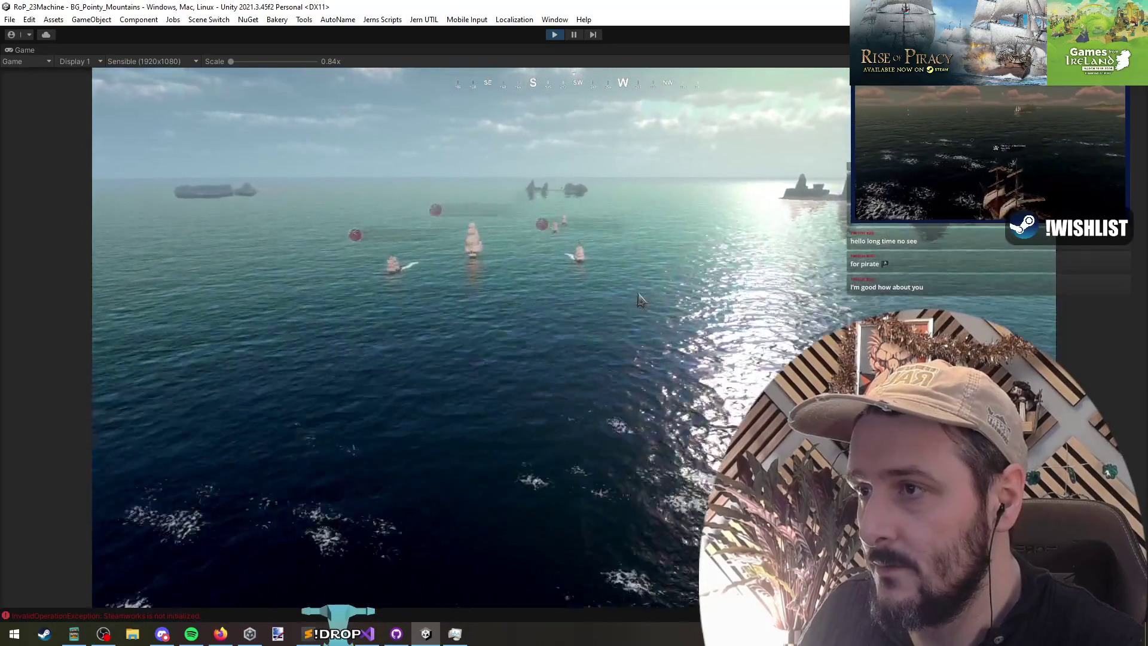
Spawn a fleet from the debug menu and order its ships to move and engage
key(grave)
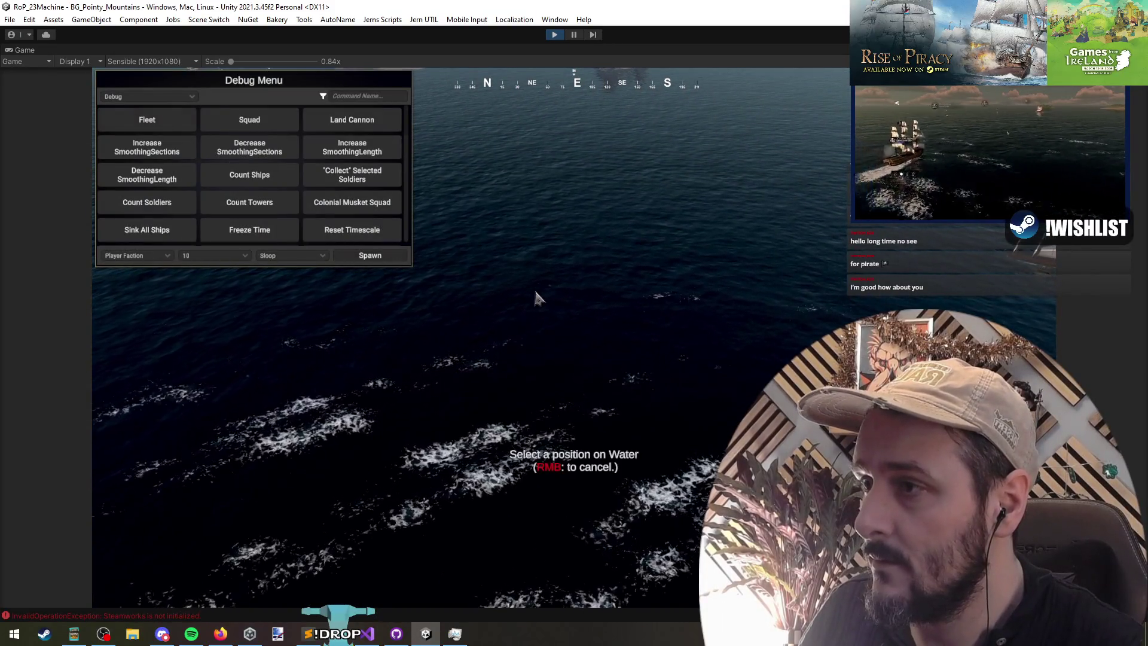
click(662, 357)
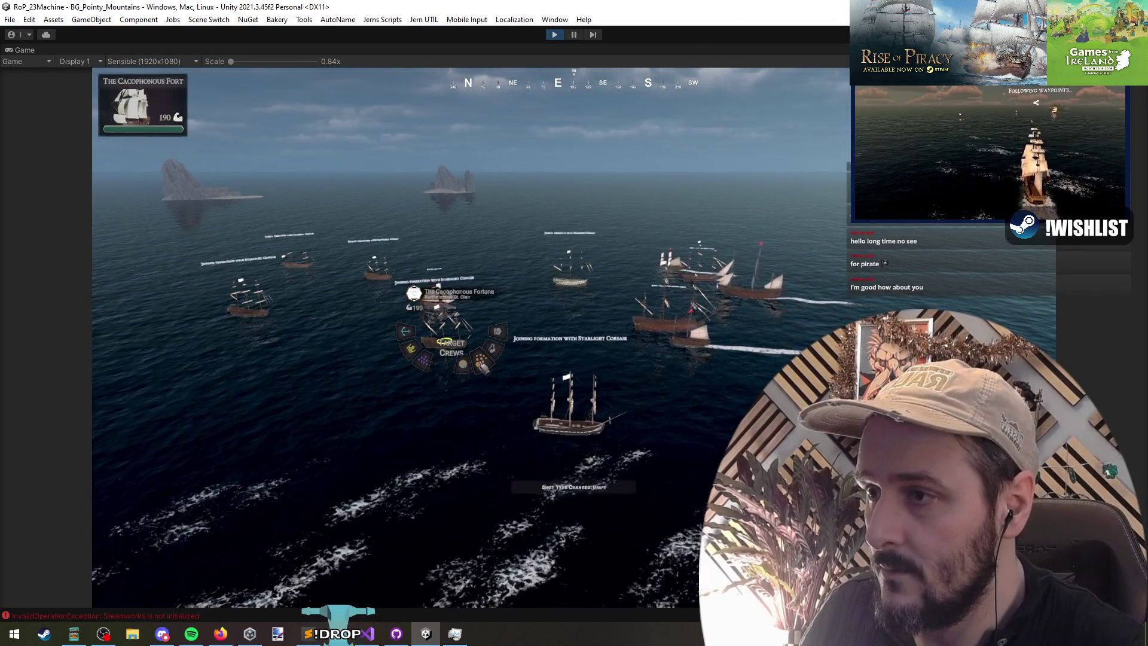
key(Tab)
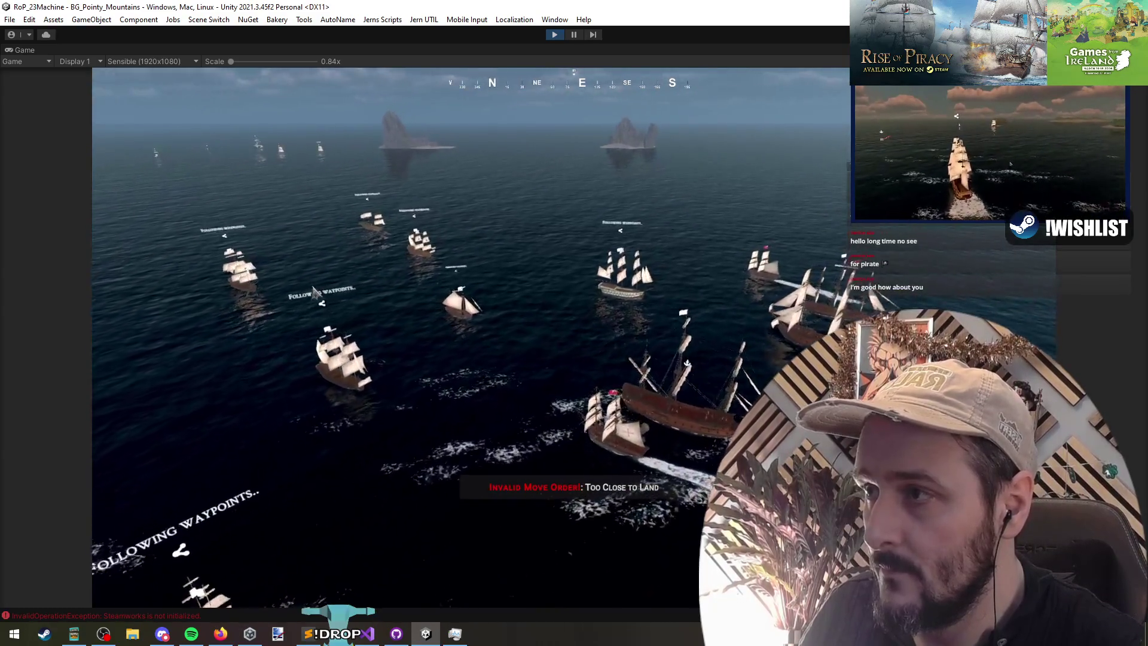
key(Tab)
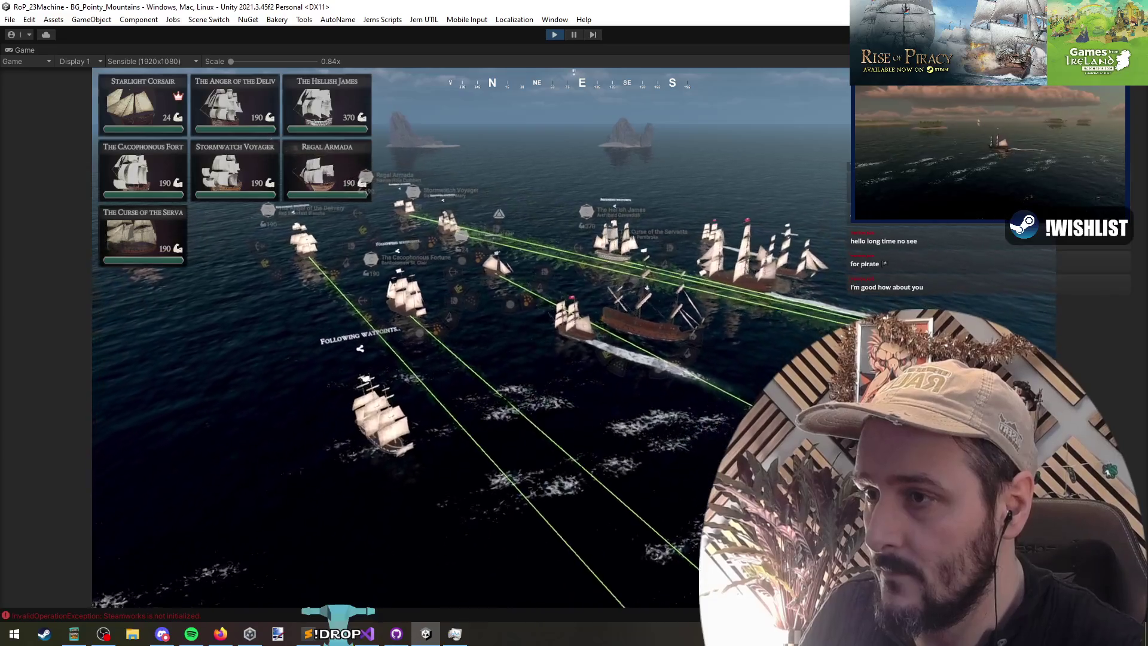
key(Tab)
key(Tab)
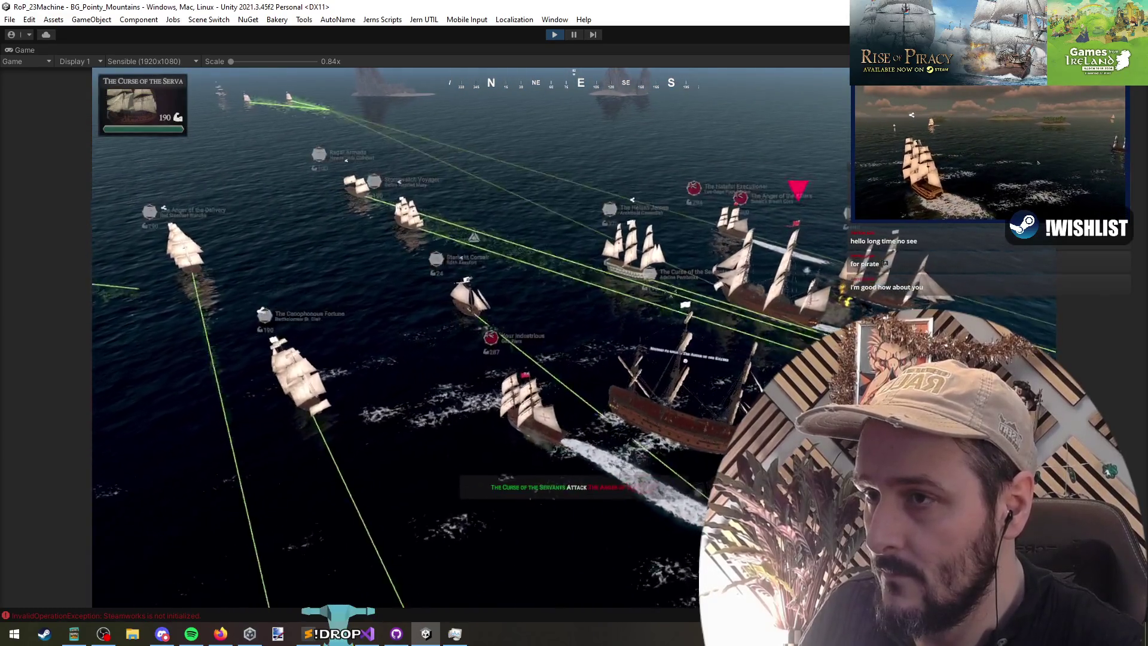
key(Tab)
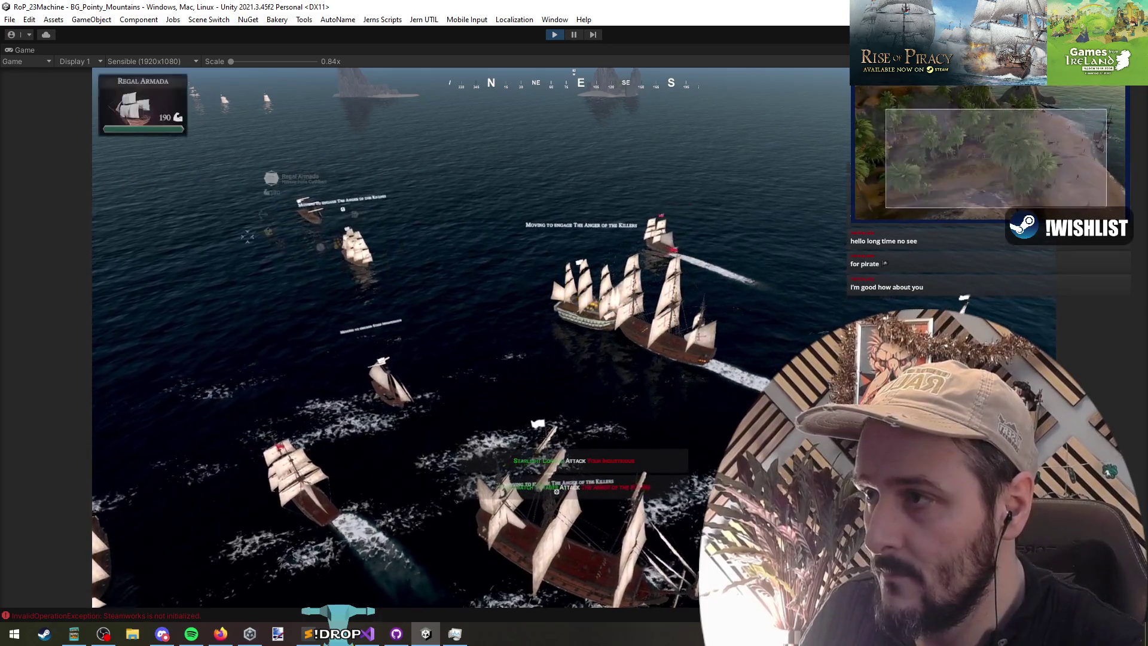
key(Tab)
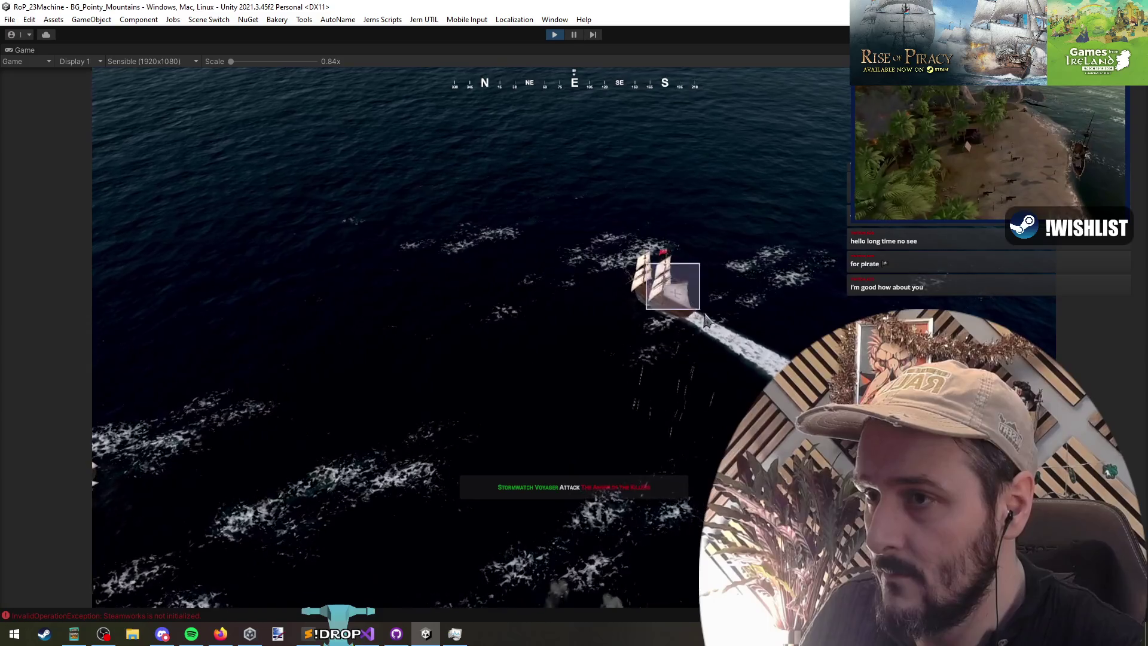
key(Tab)
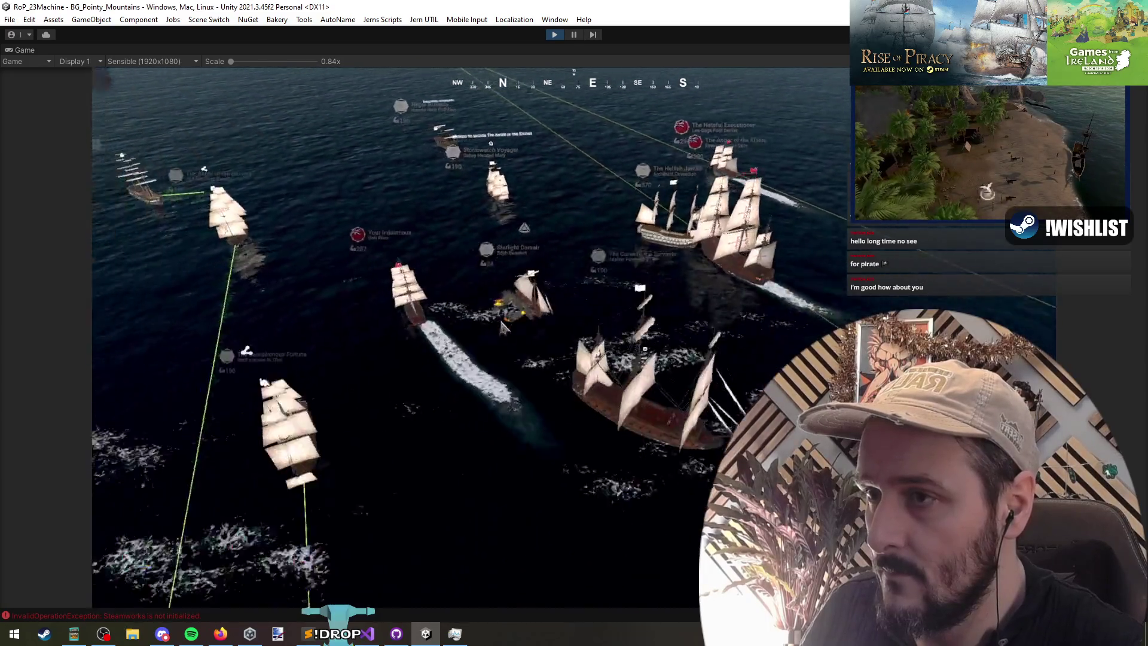
Cycle the camera across ships, including the Regal Armada and Frostwind Corsair, then stop play mode
key(Tab)
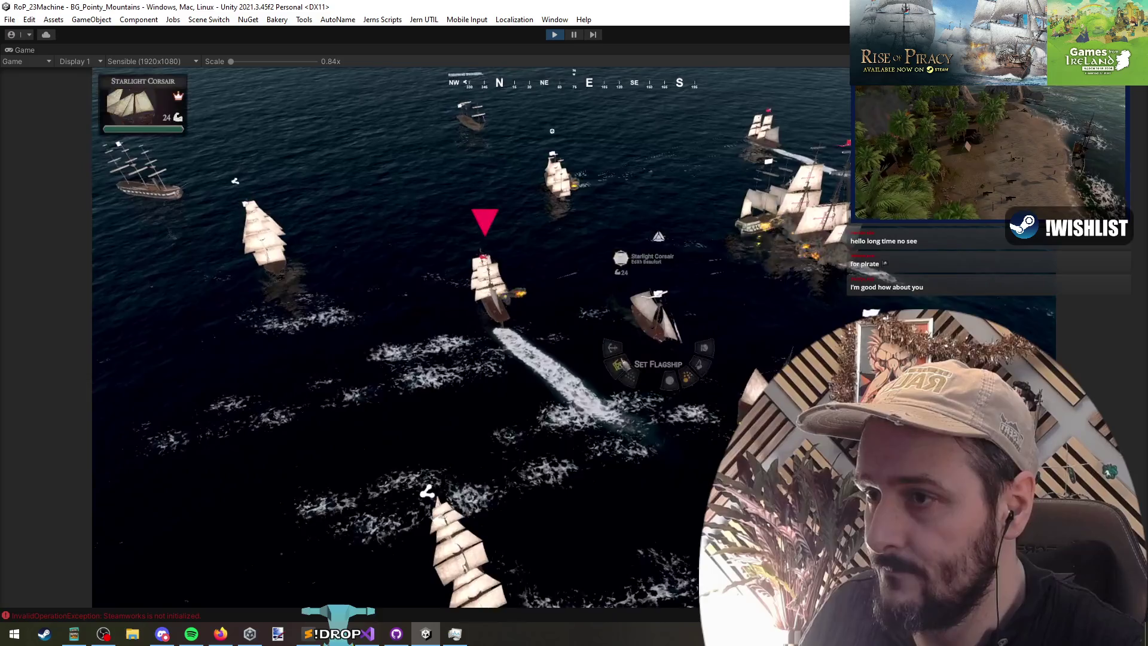
key(Tab)
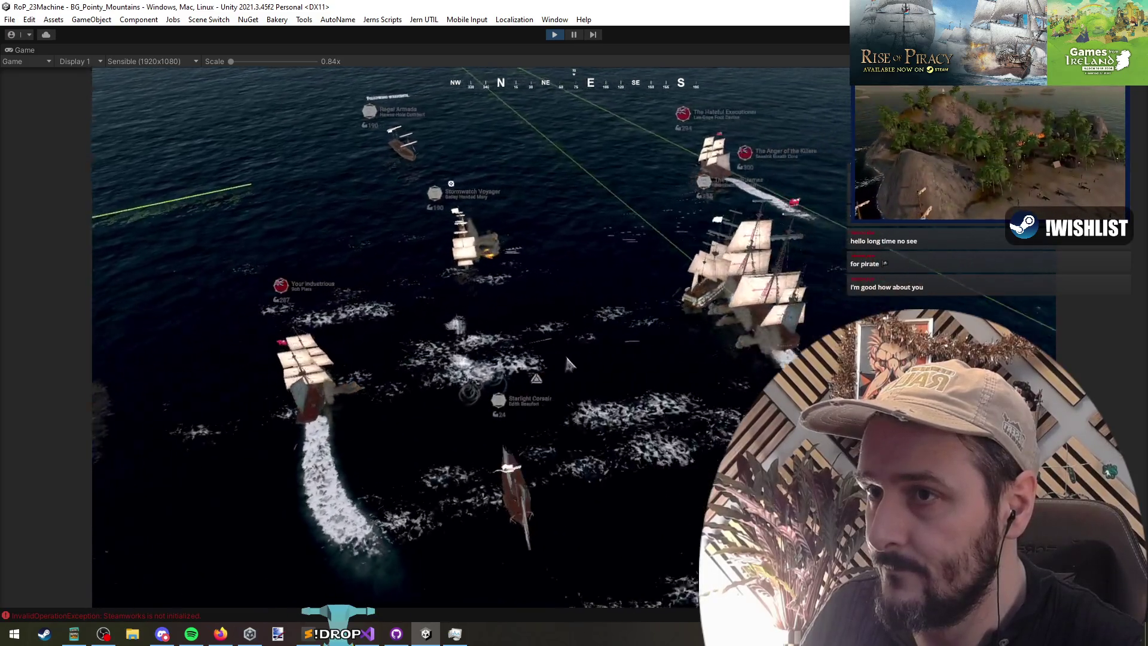
key(Tab)
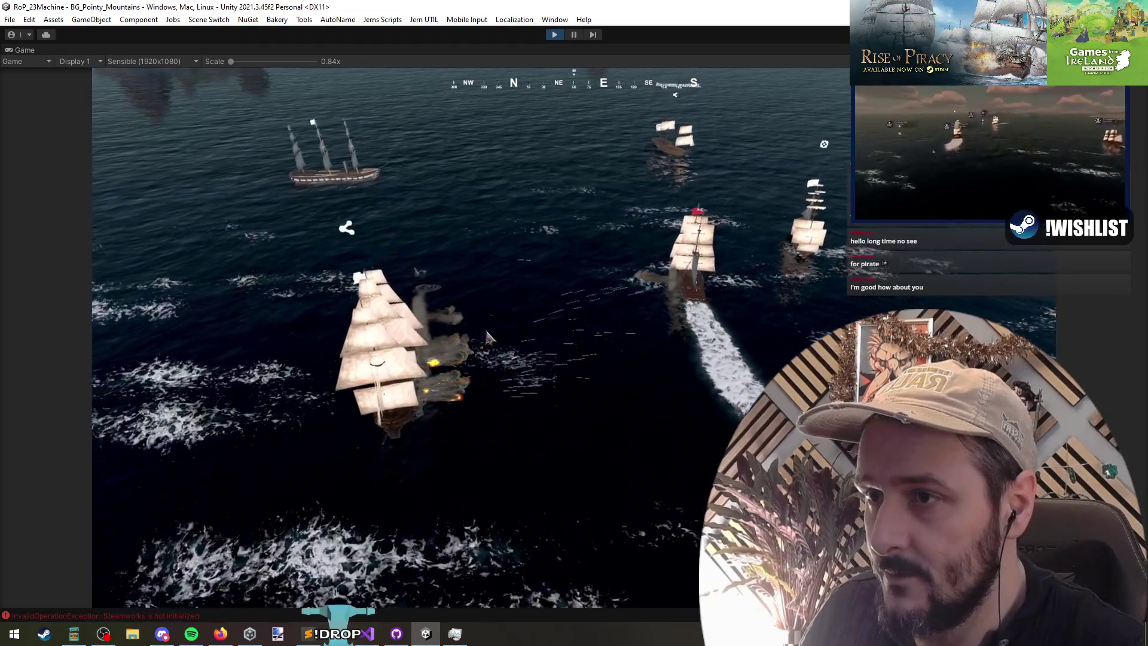
key(Tab)
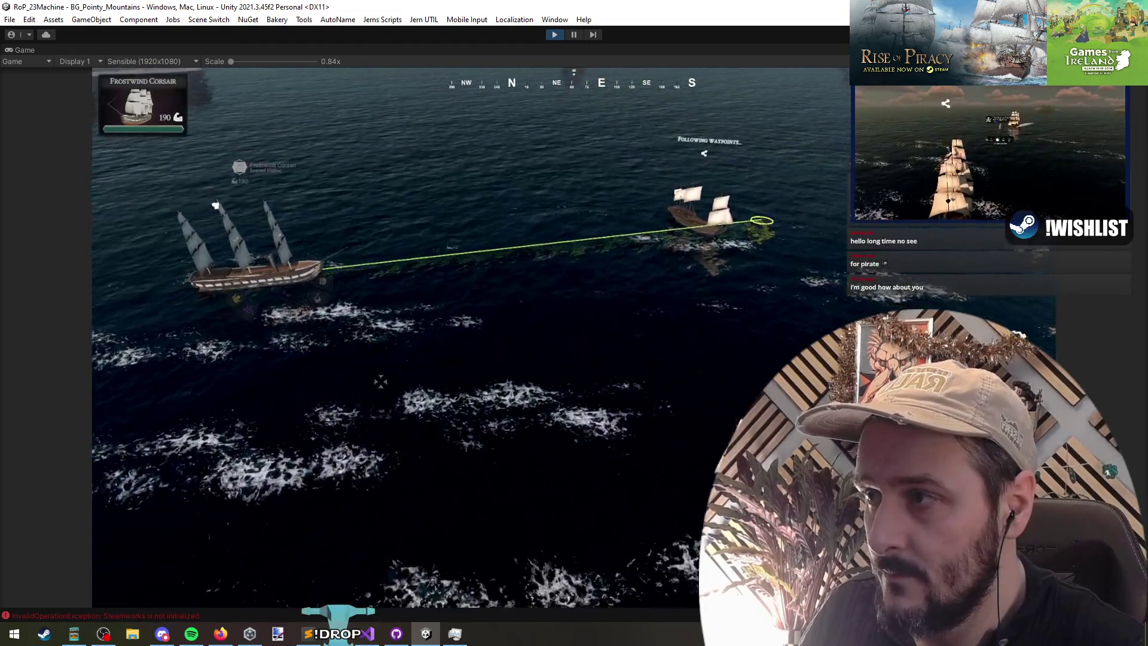
key(Tab)
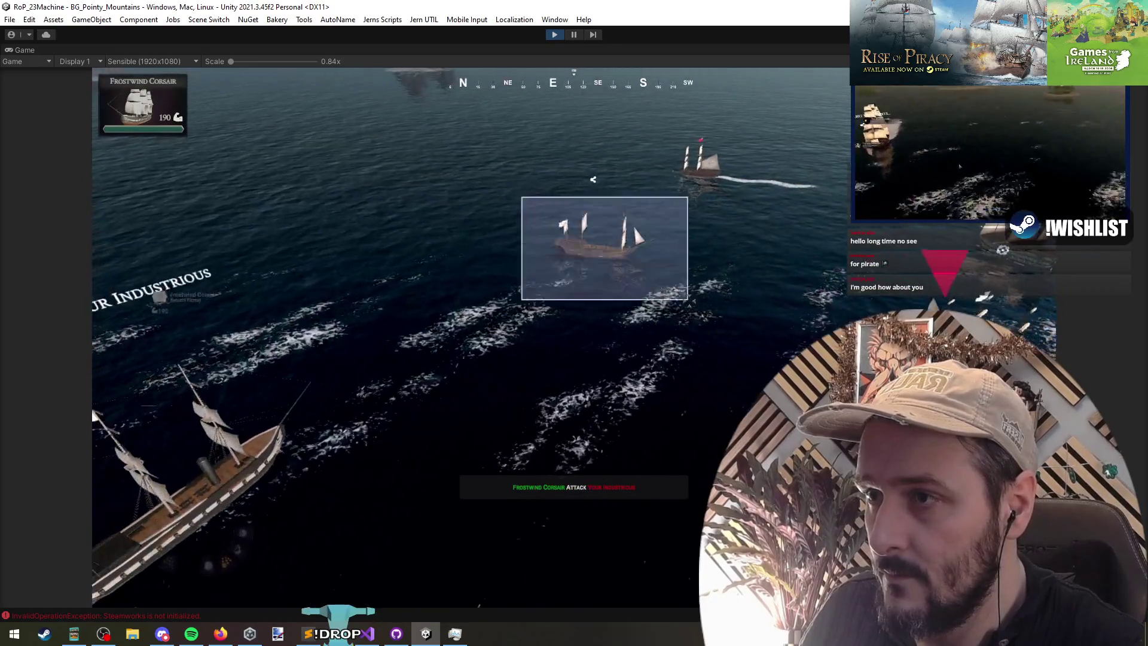
key(Tab)
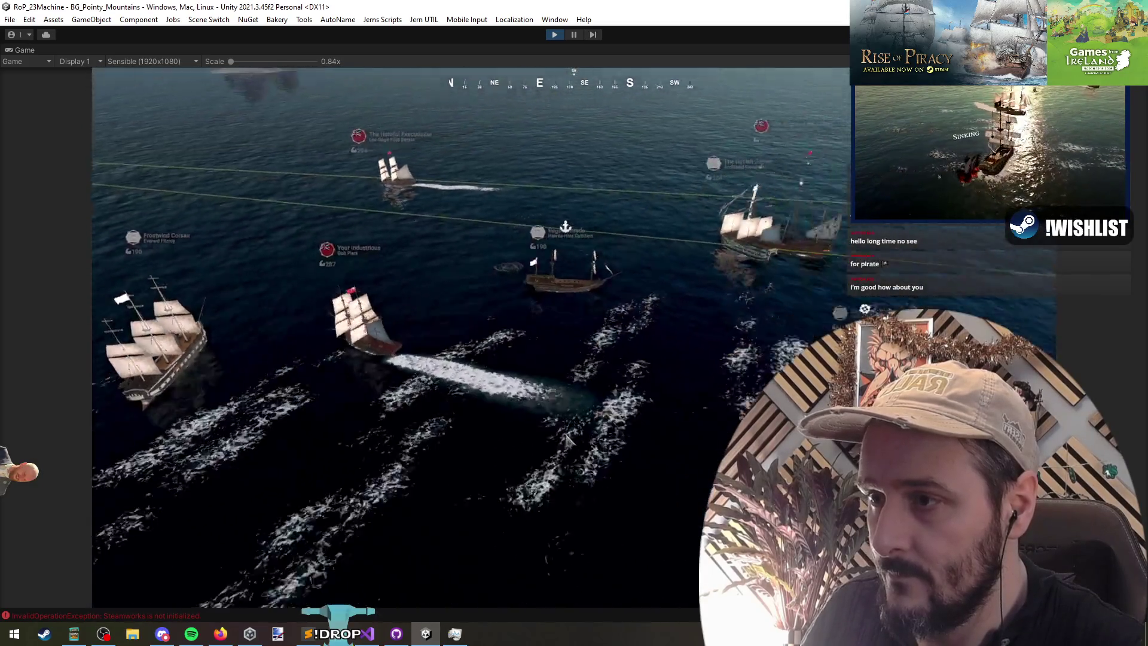
key(ctrl+p)
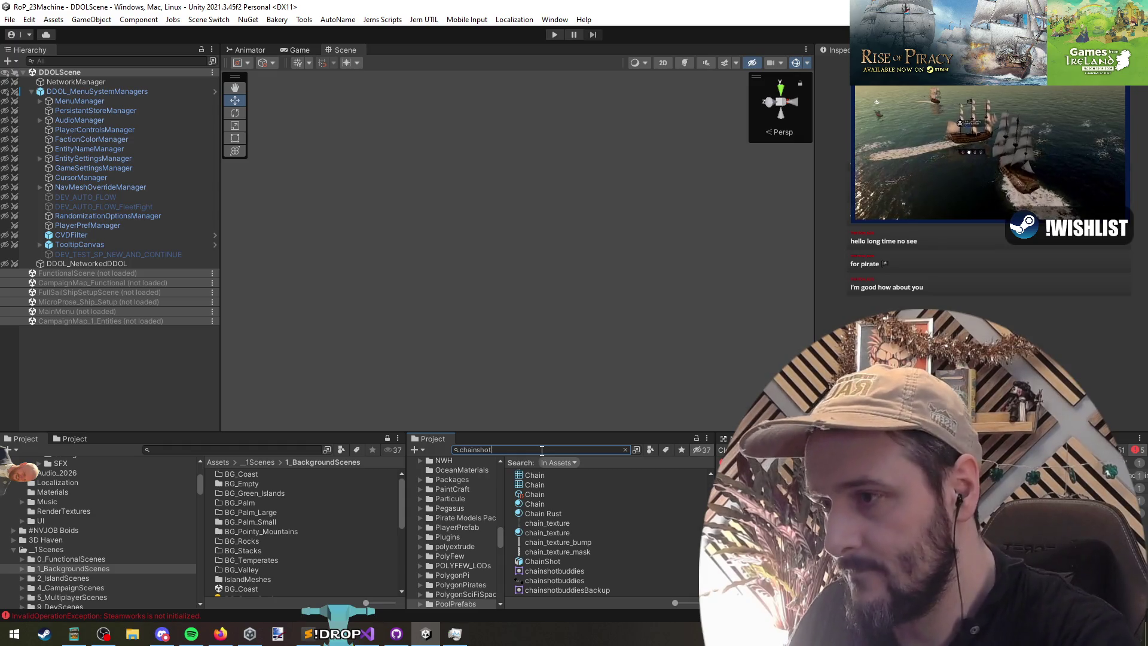
Compare ChainShotPrefab with CannonballPrefab, found by searching the project for 'cannonball'
click(579, 514)
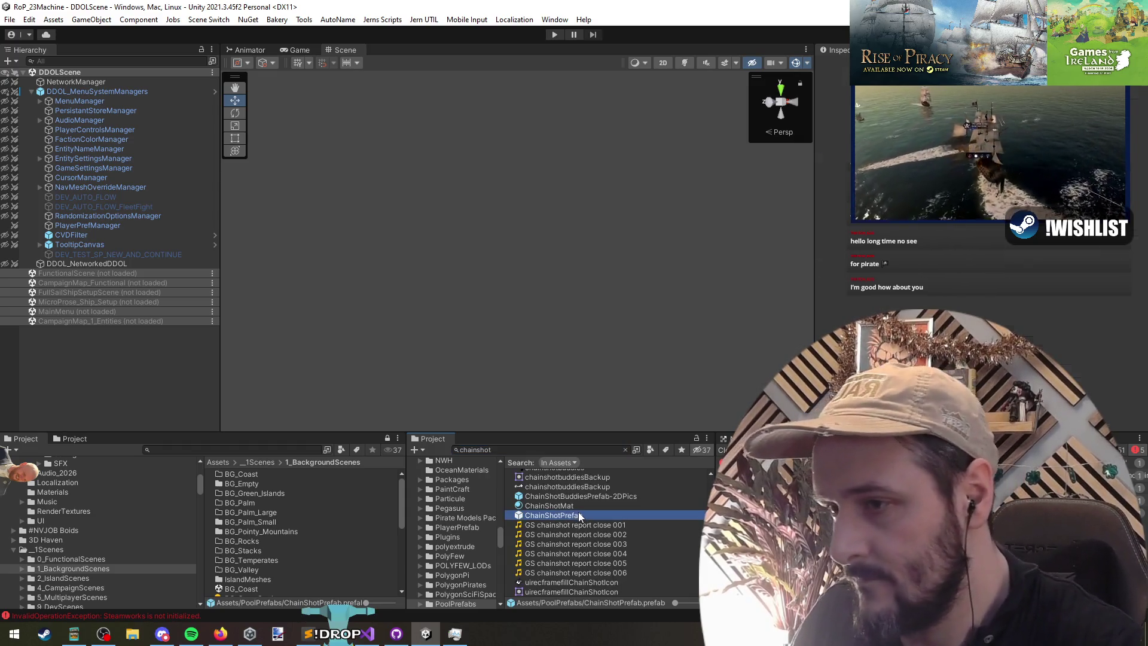
click(573, 449)
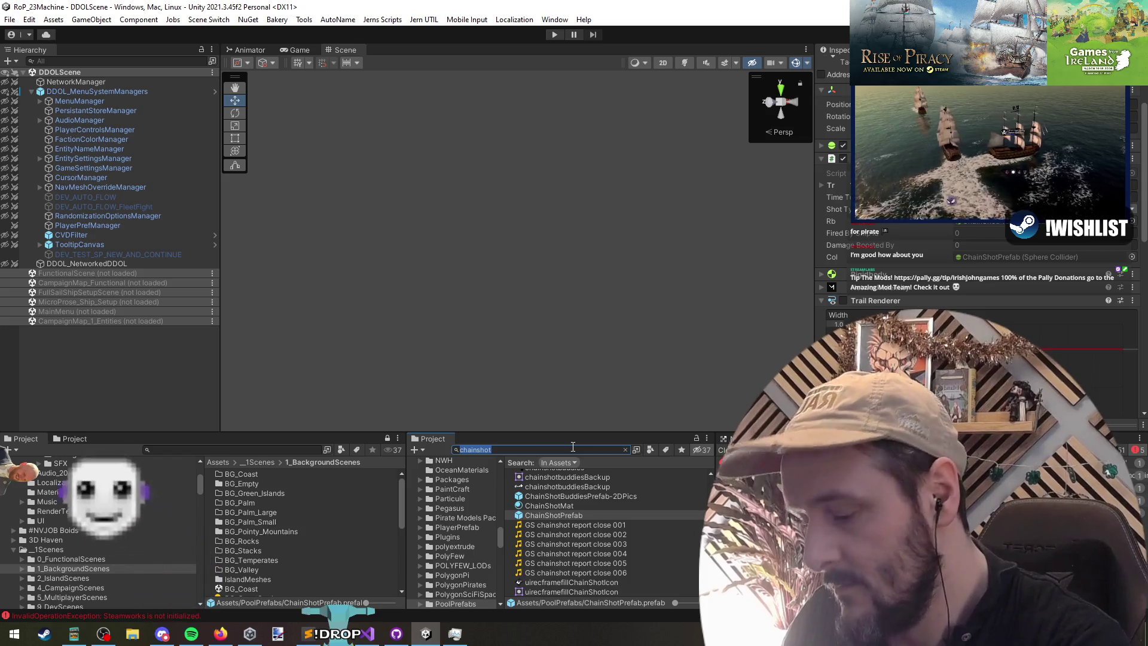
key(BackSpace)
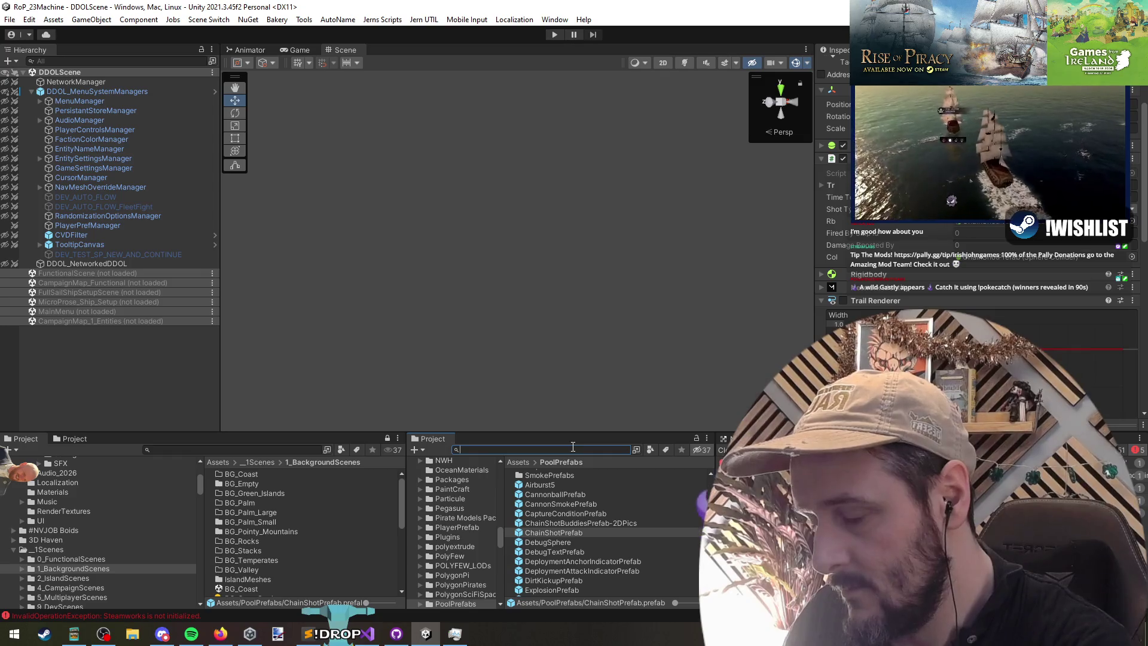
text(roundshot)
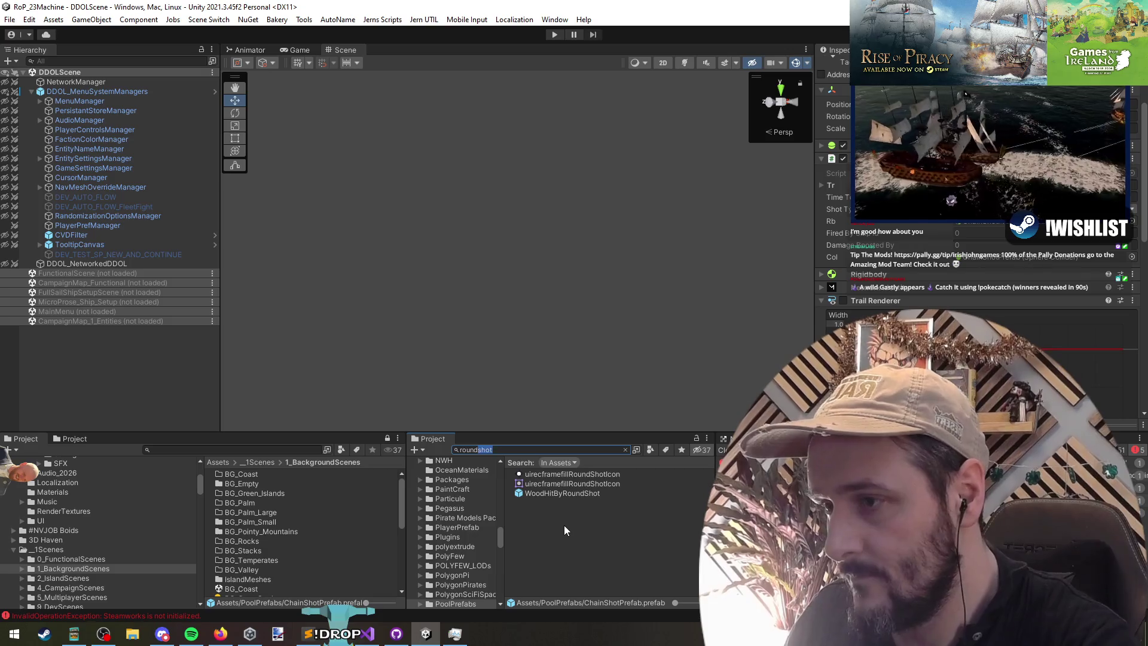
key(BackSpace)
key(BackSpace)
key(BackSpace)
key(BackSpace)
key(BackSpace)
key(BackSpace)
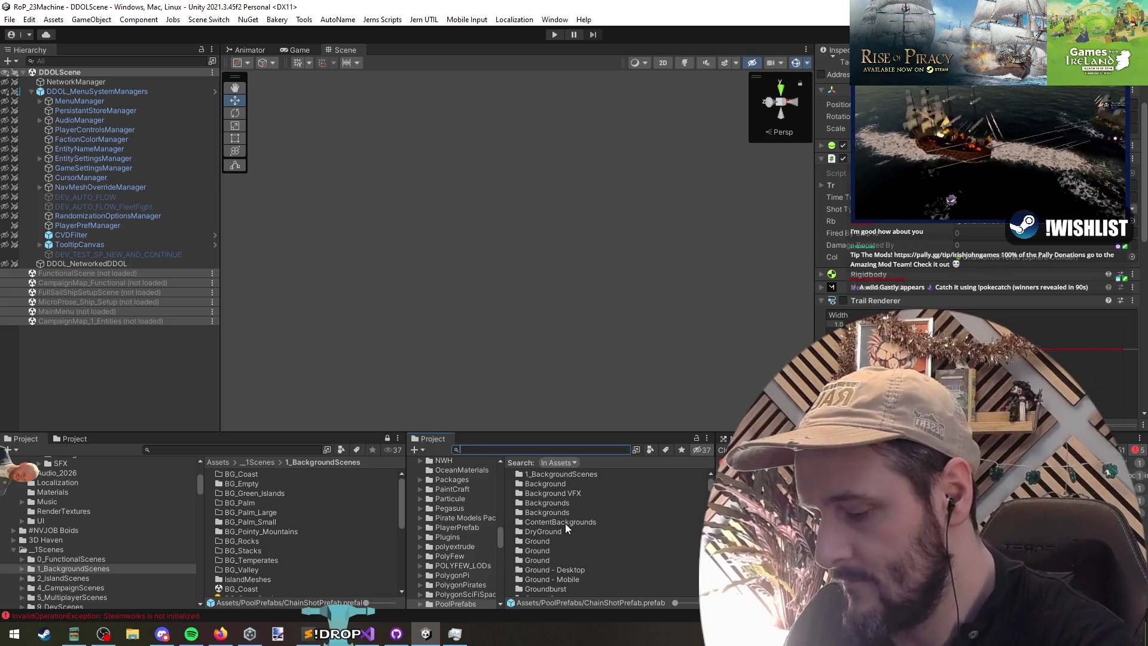
text(cannonball)
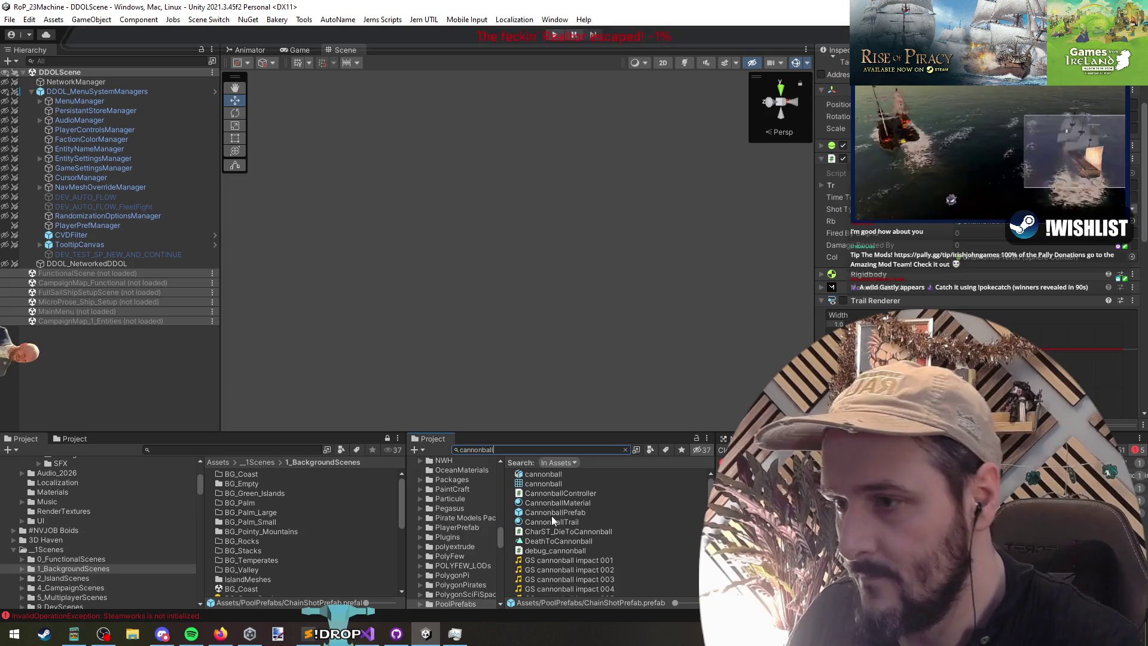
click(561, 513)
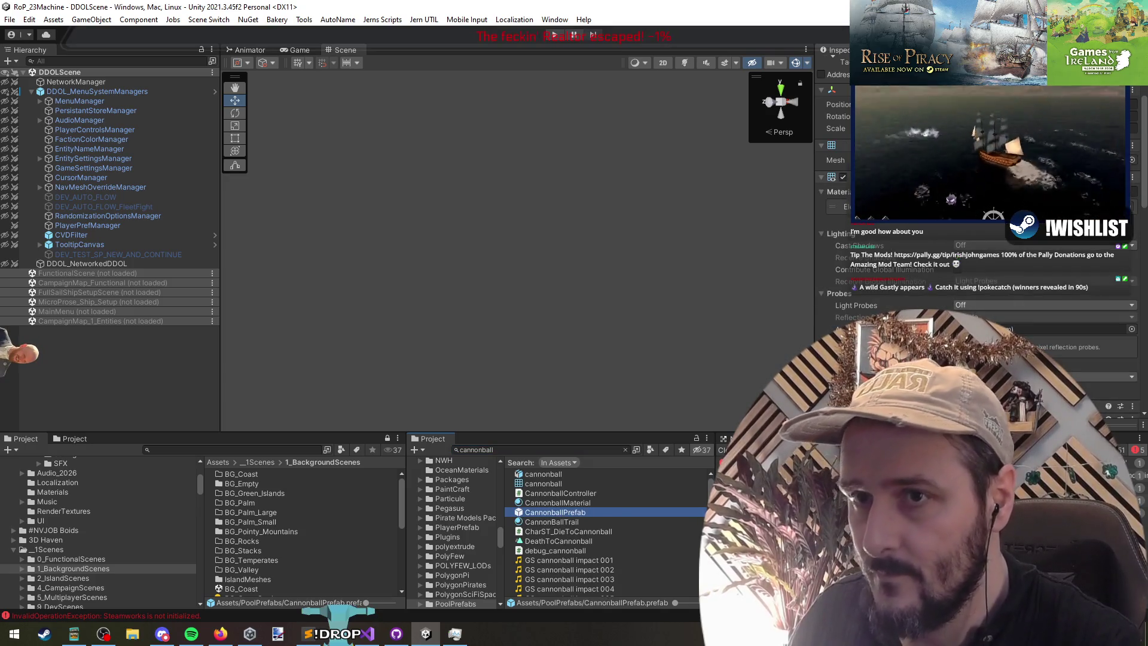
scroll(831, 322, down, 5)
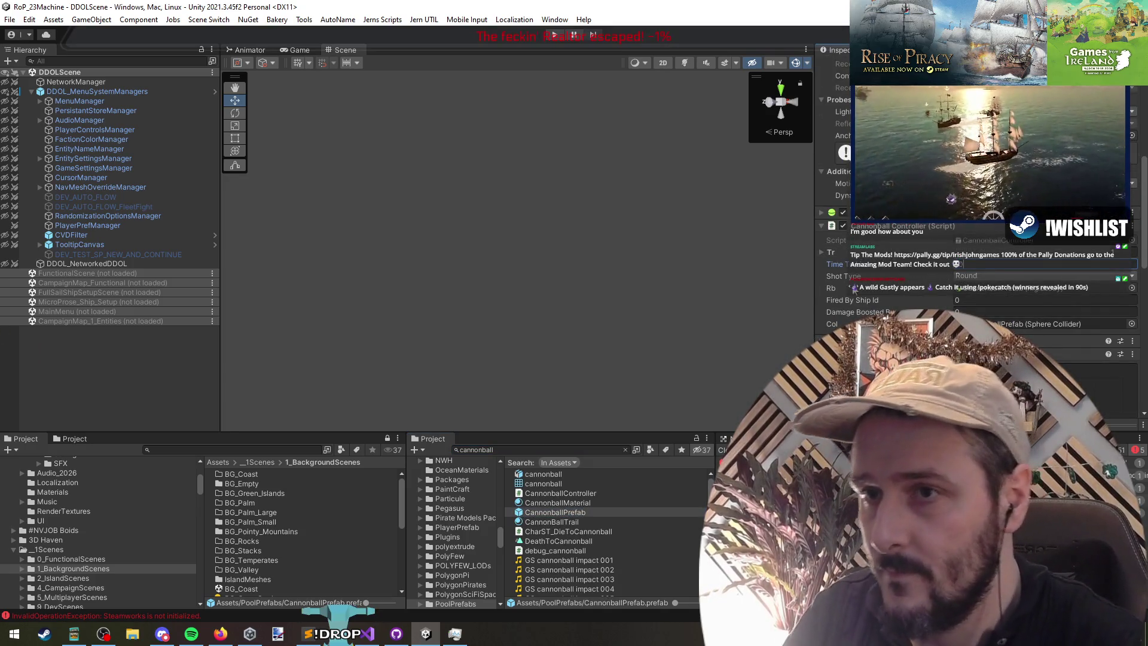
scroll(551, 517, down, 3)
scroll(551, 517, up, 3)
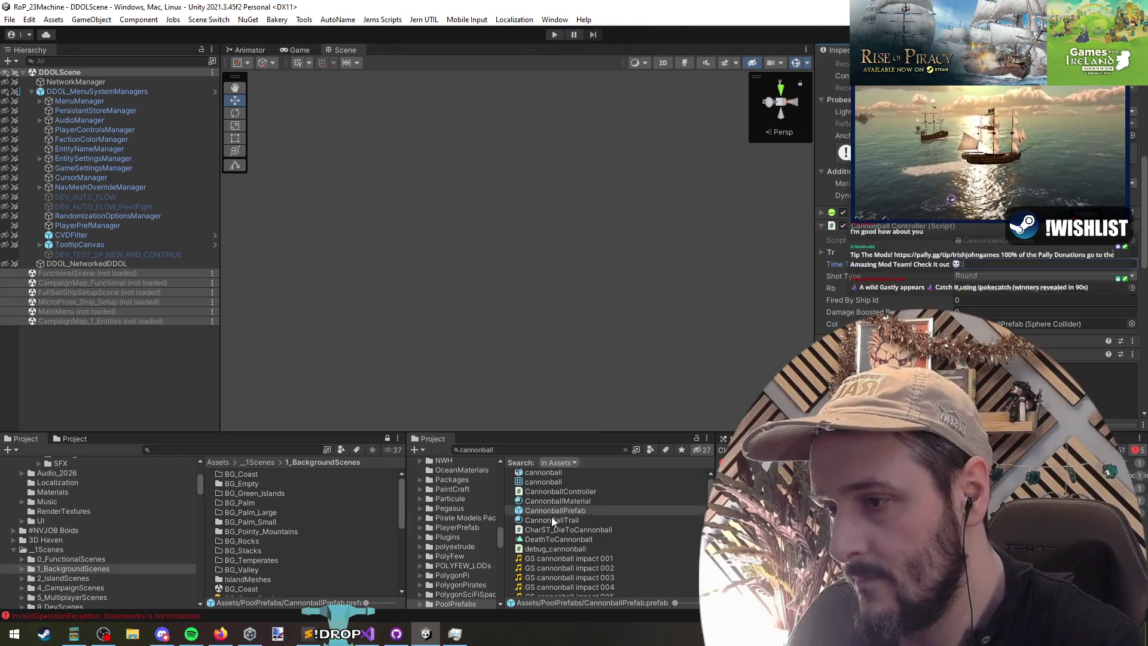
Set ChainShotPrefab's Time To Live to 1, then switch to the GitHub app
double_click(526, 449)
text(chainsh)
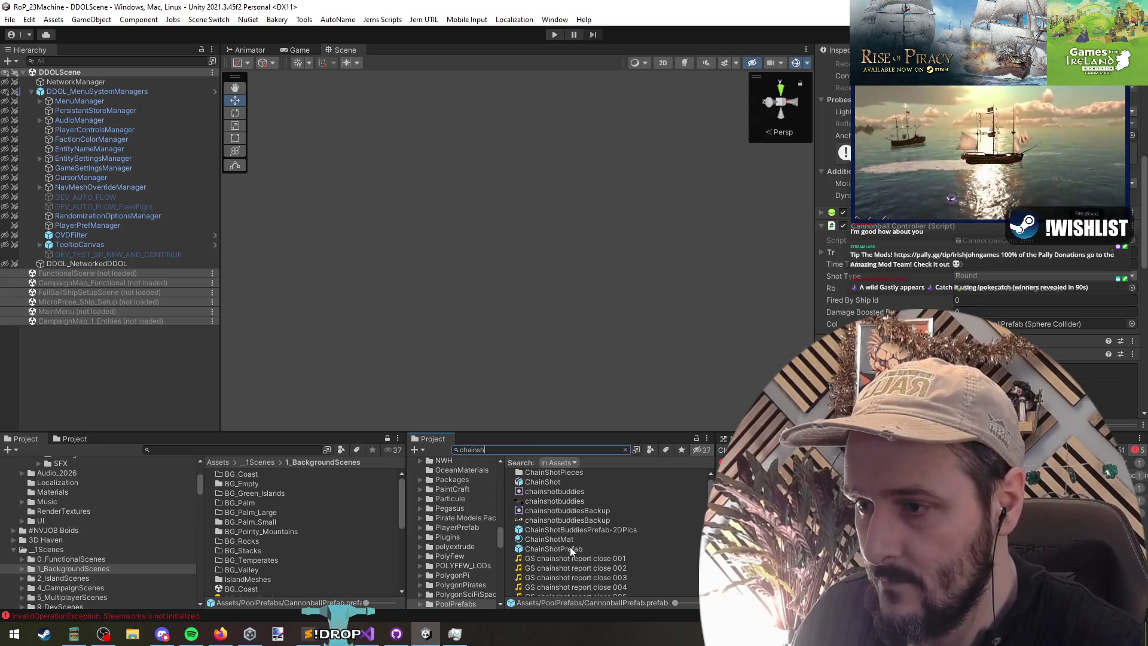
click(569, 547)
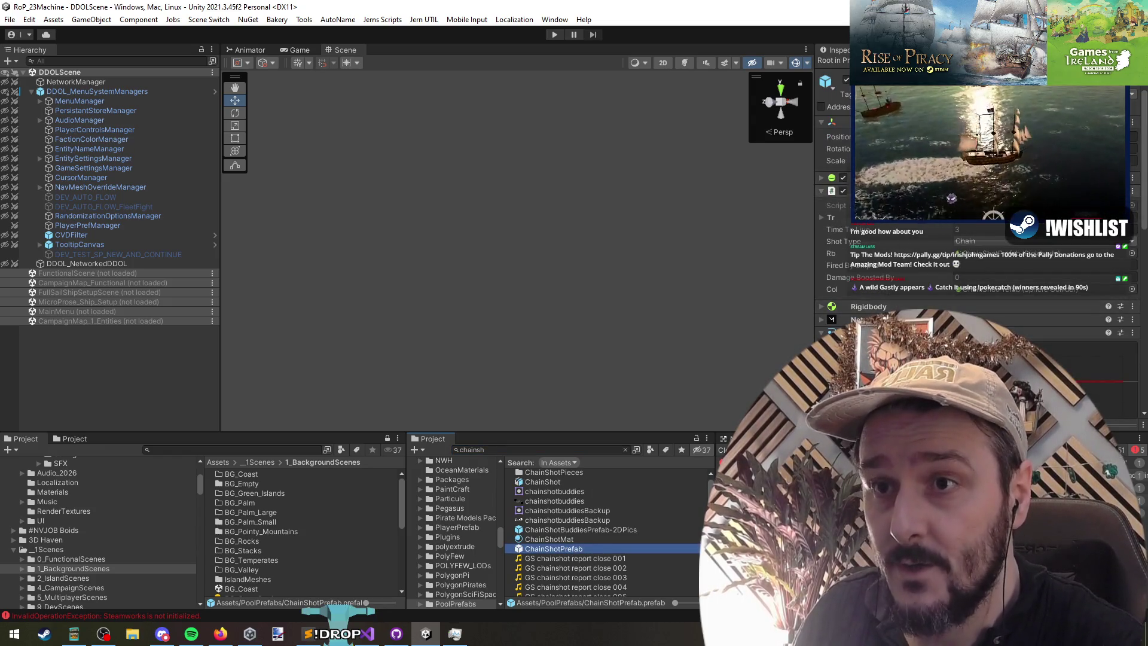
click(963, 229)
text(15)
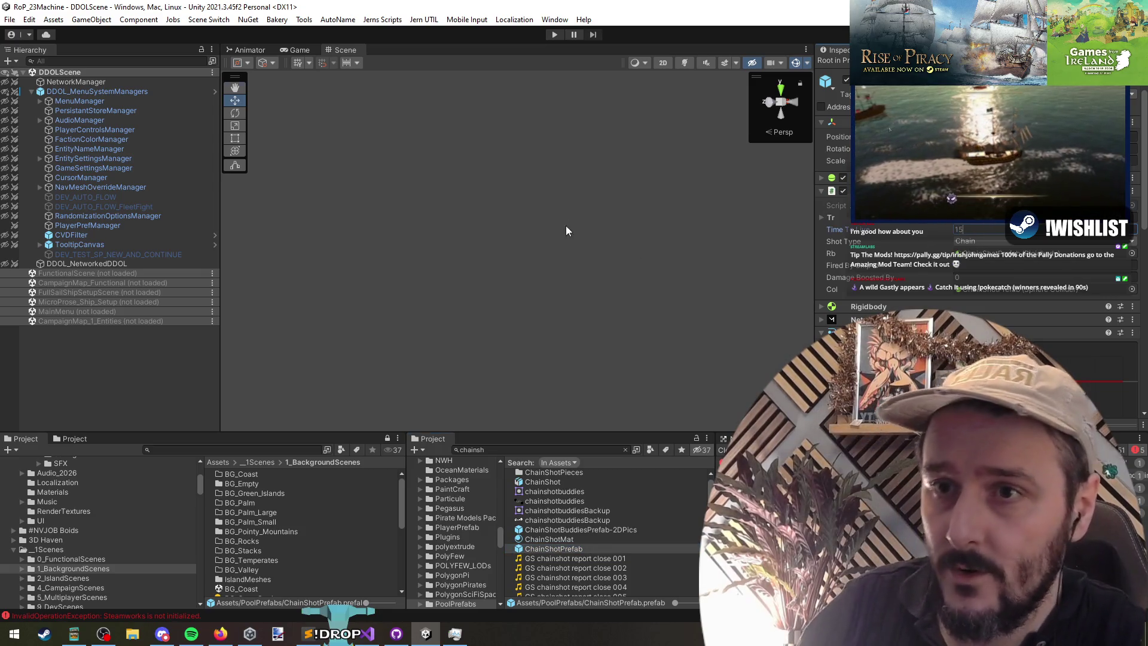
click(77, 358)
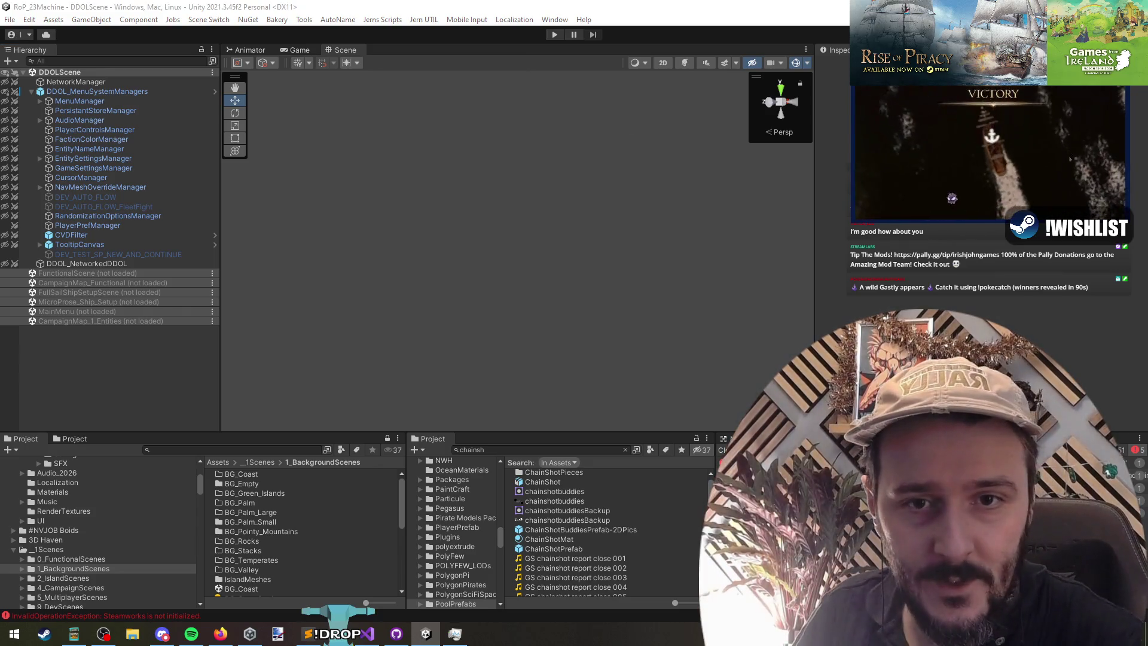
key(alt+Tab)
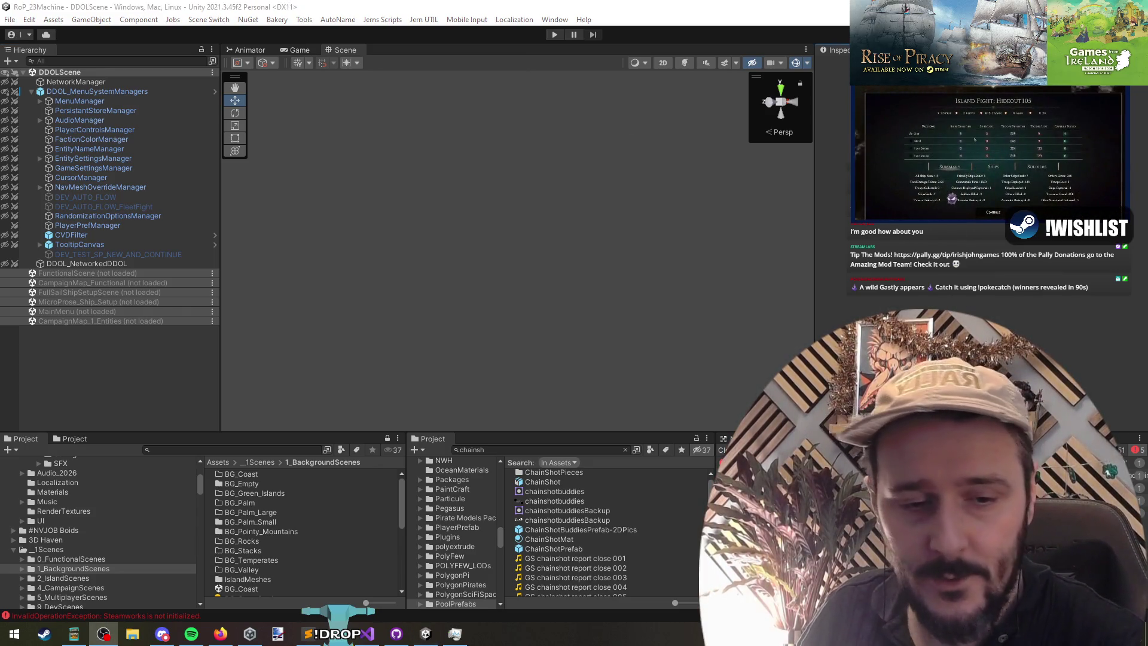
key(alt+Tab)
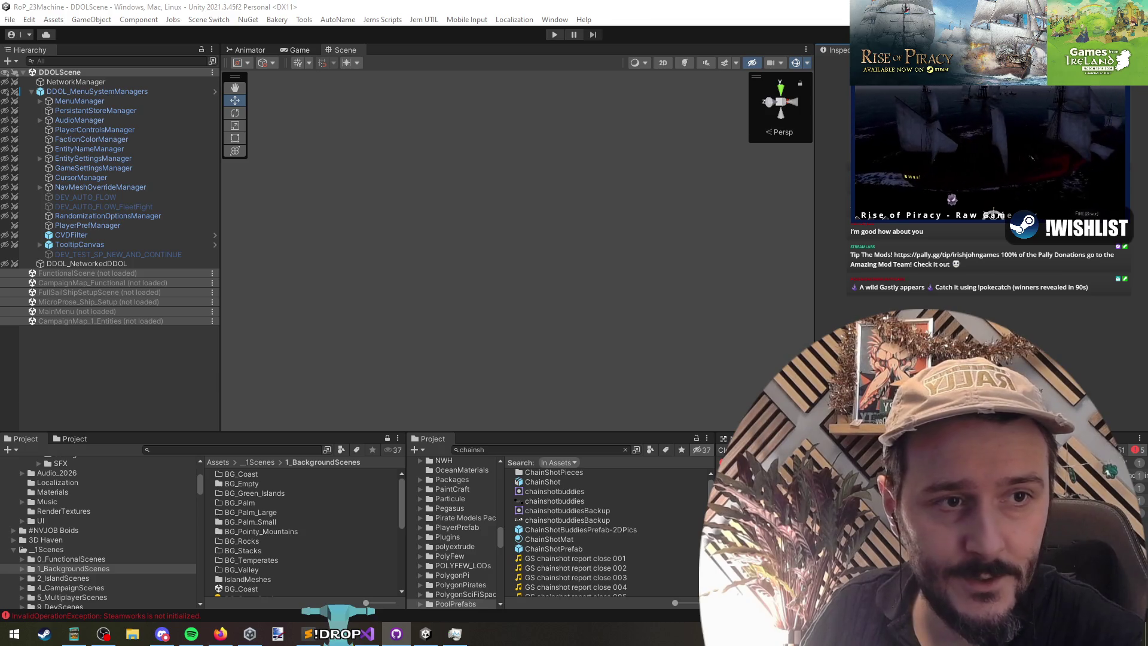
Load FunctionalScene into the Hierarchy
click(400, 219)
right_click(77, 274)
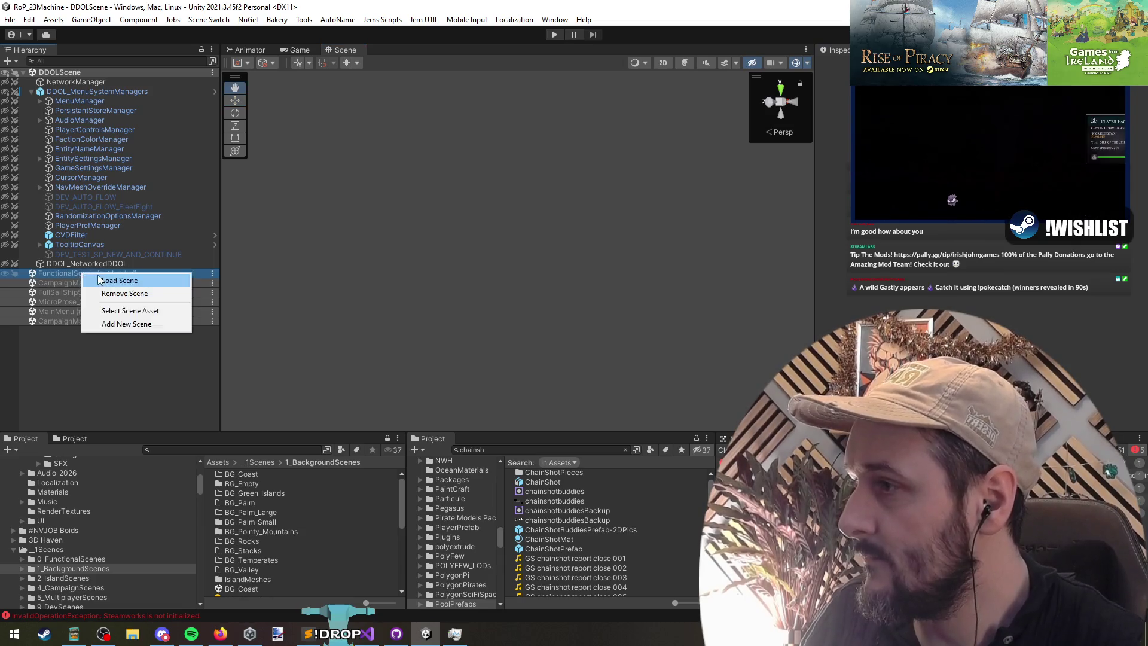
click(671, 285)
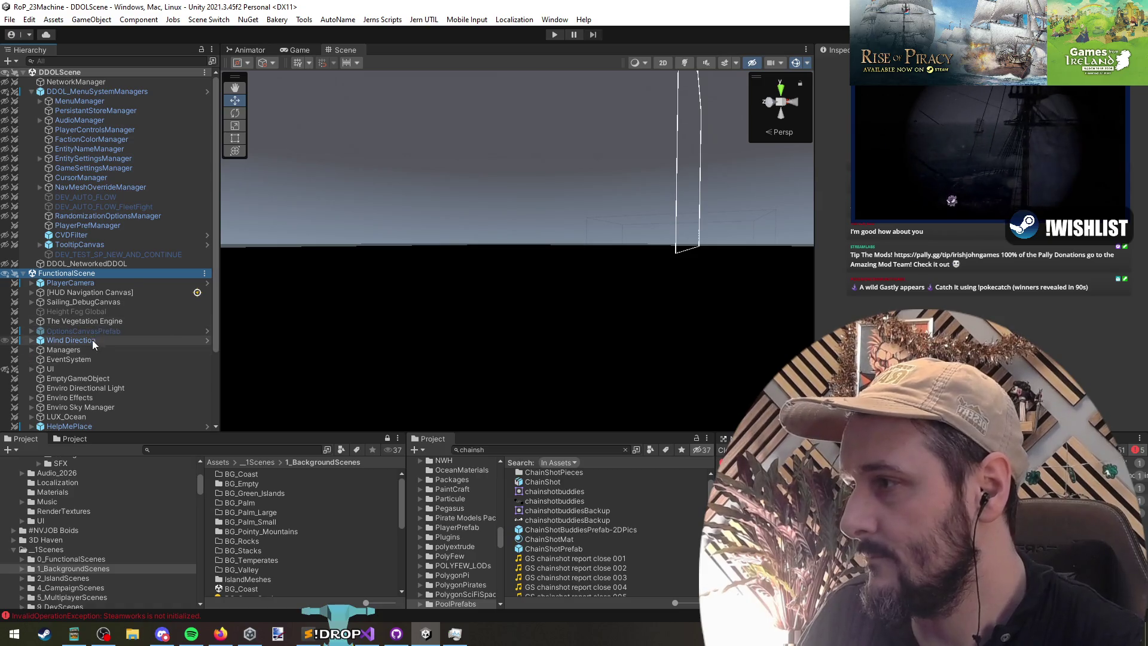
Select EnviroSky Standard under Enviro Sky Manager and uncheck Use Particle Clouds
click(98, 60)
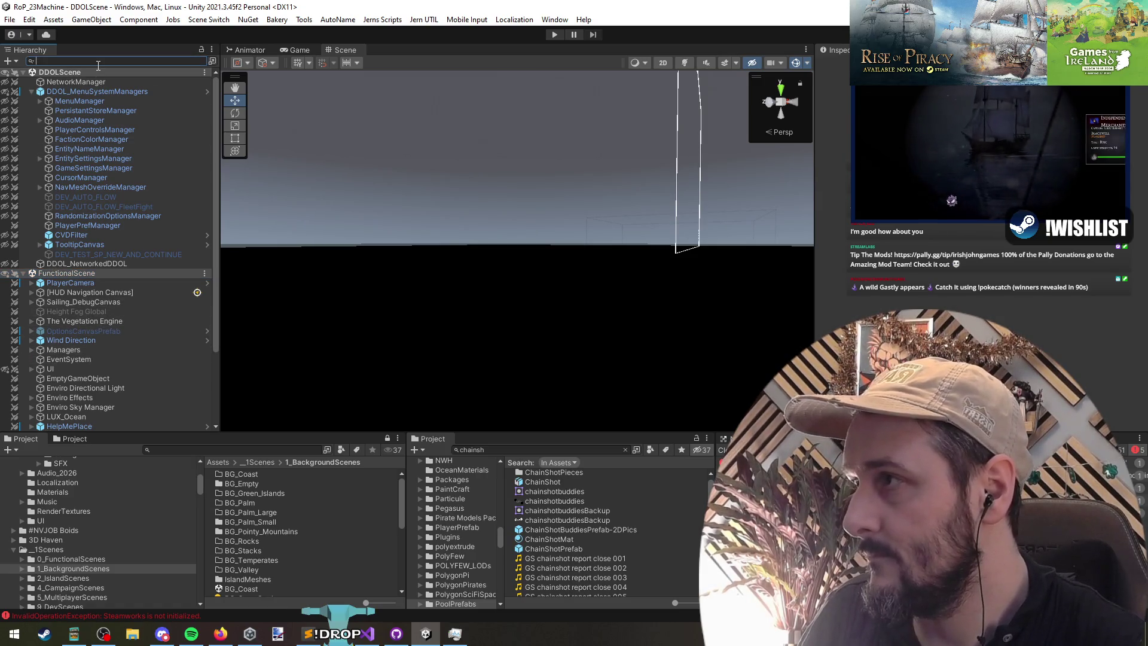
text(enviro)
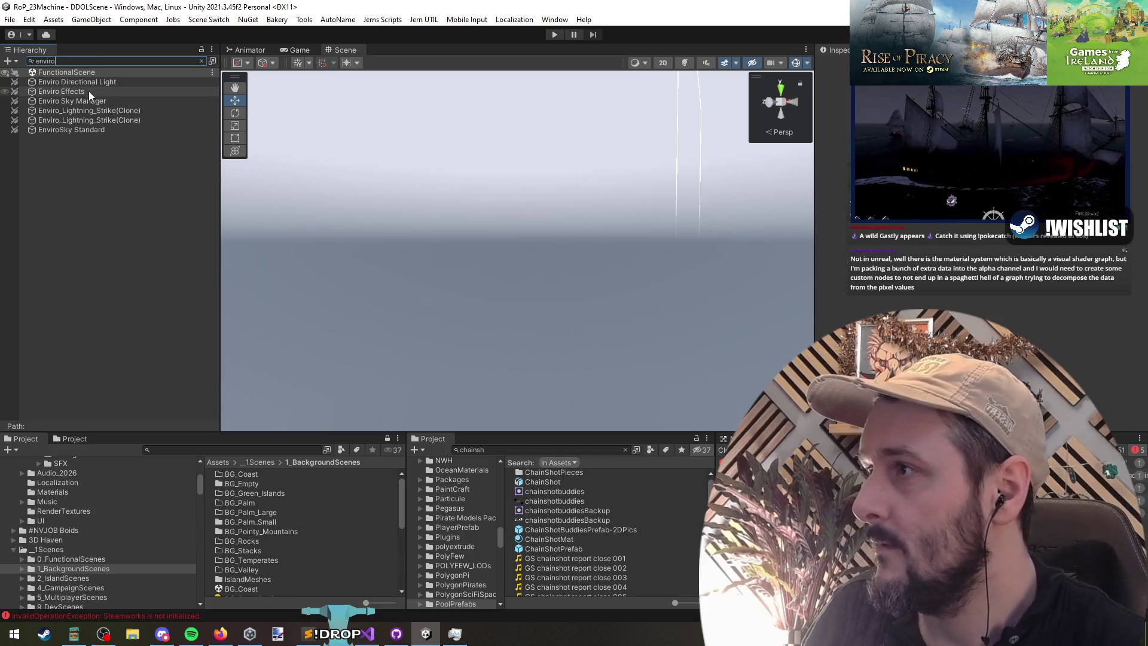
click(100, 101)
click(203, 59)
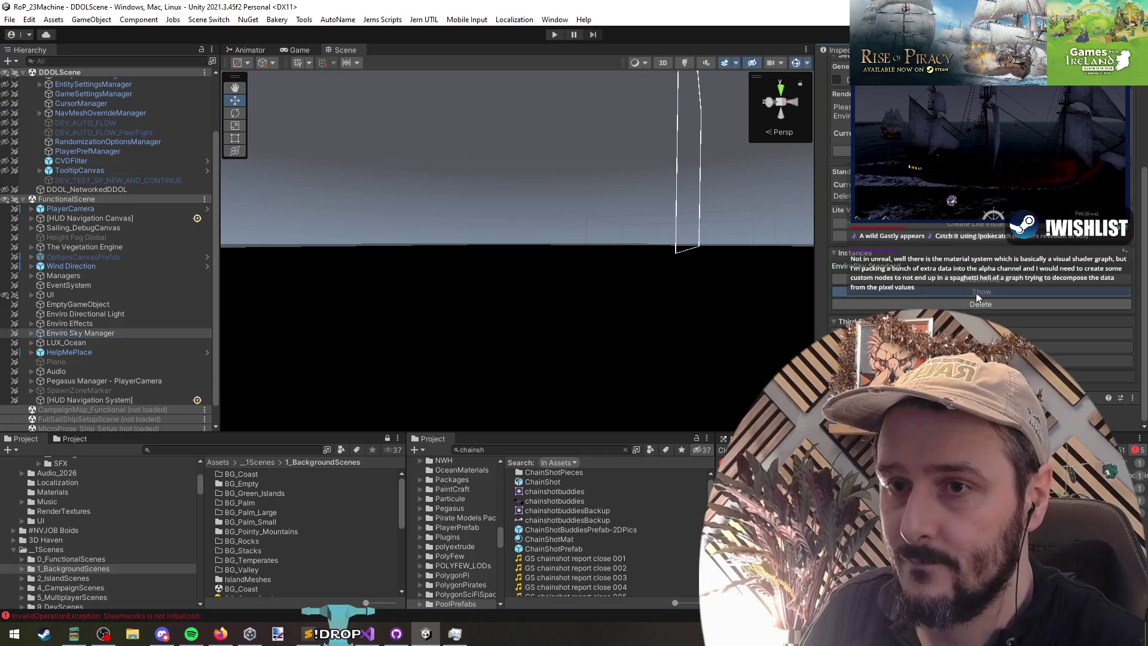
click(975, 296)
scroll(912, 244, down, 10)
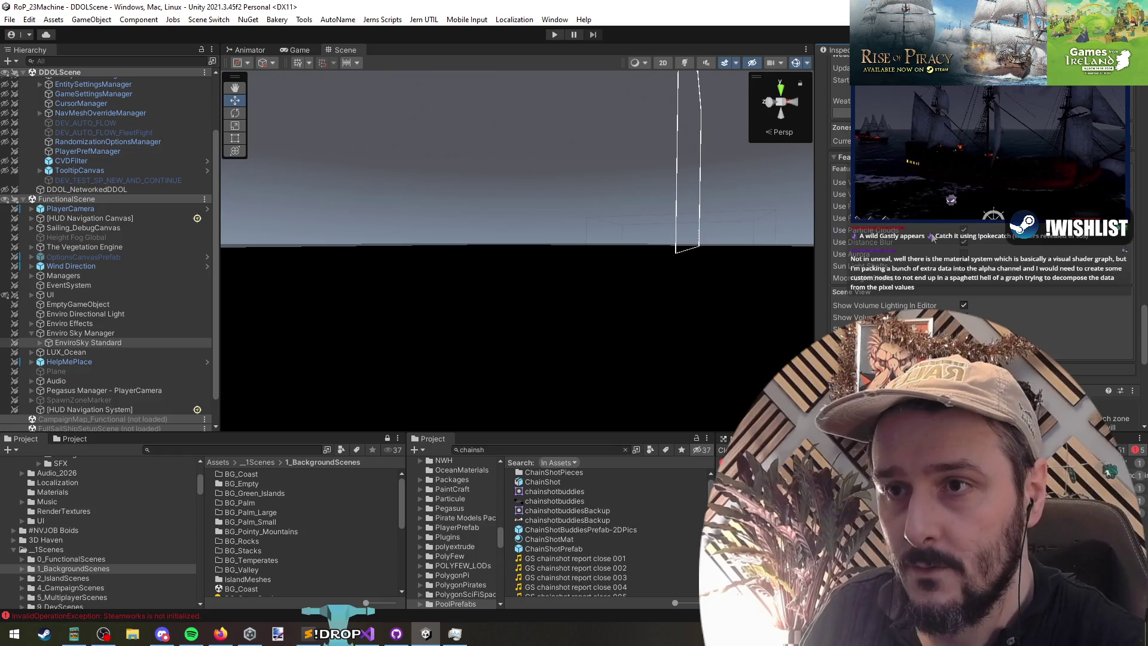
click(964, 230)
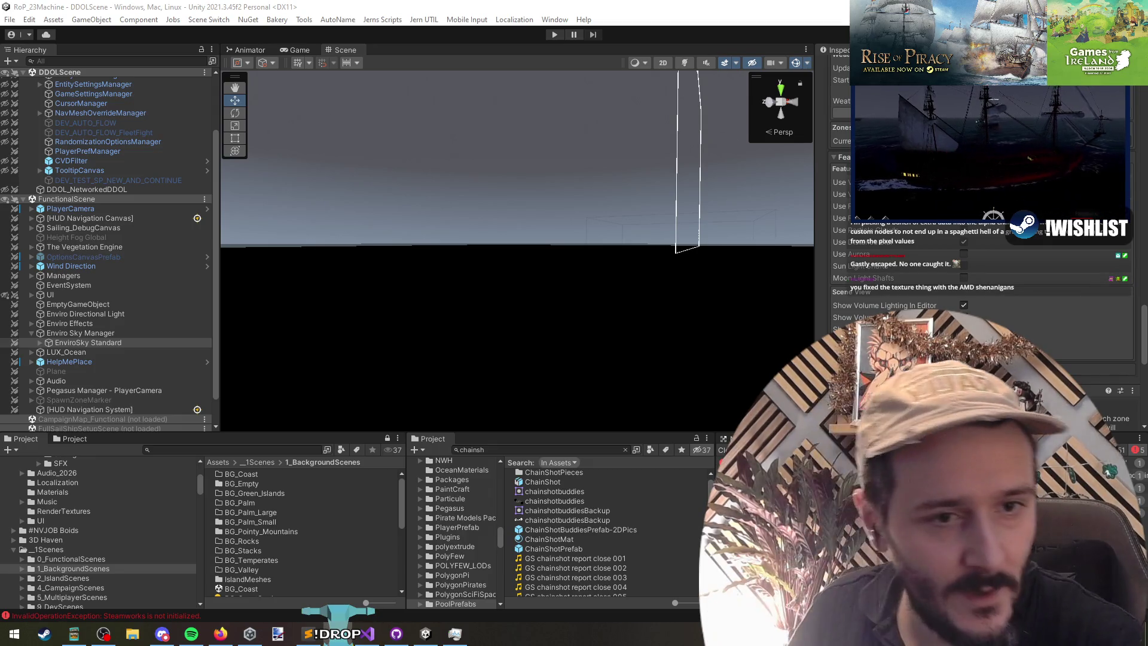
Check the GitHub app, then unload FunctionalScene from the Hierarchy
key(alt+Tab)
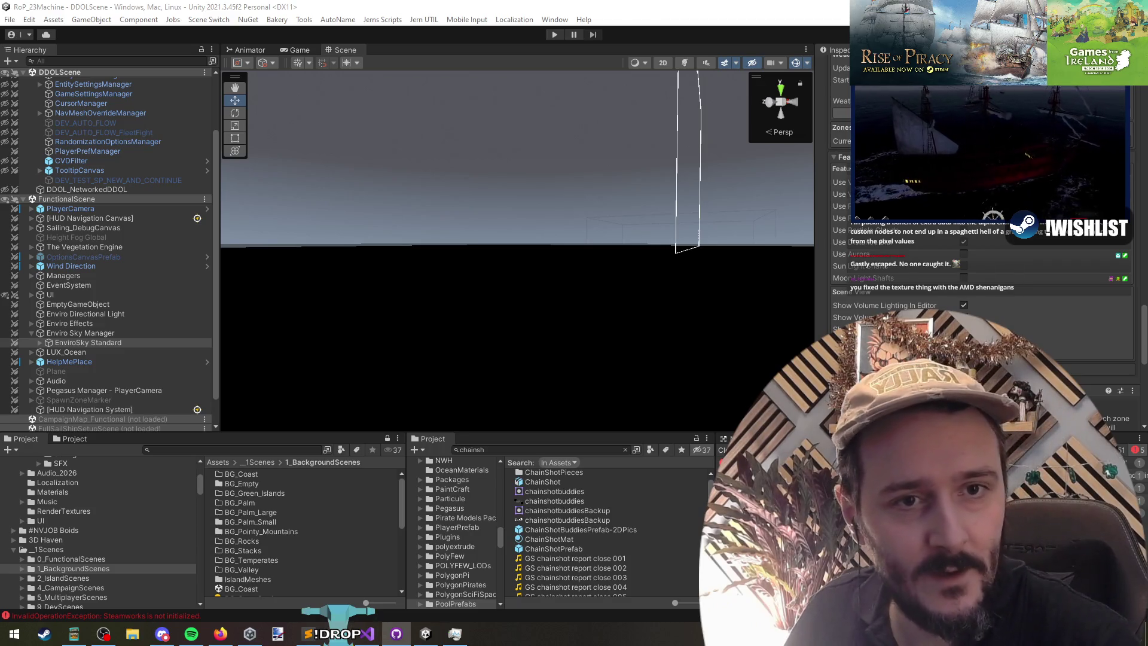
key(alt+Tab)
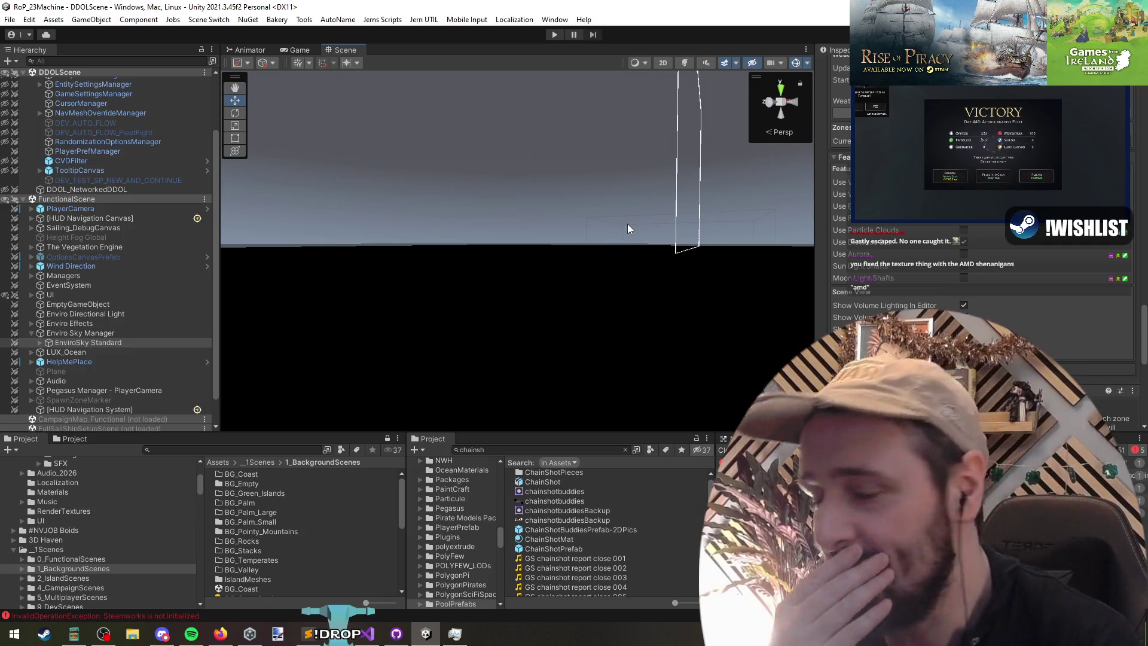
right_click(132, 199)
click(201, 270)
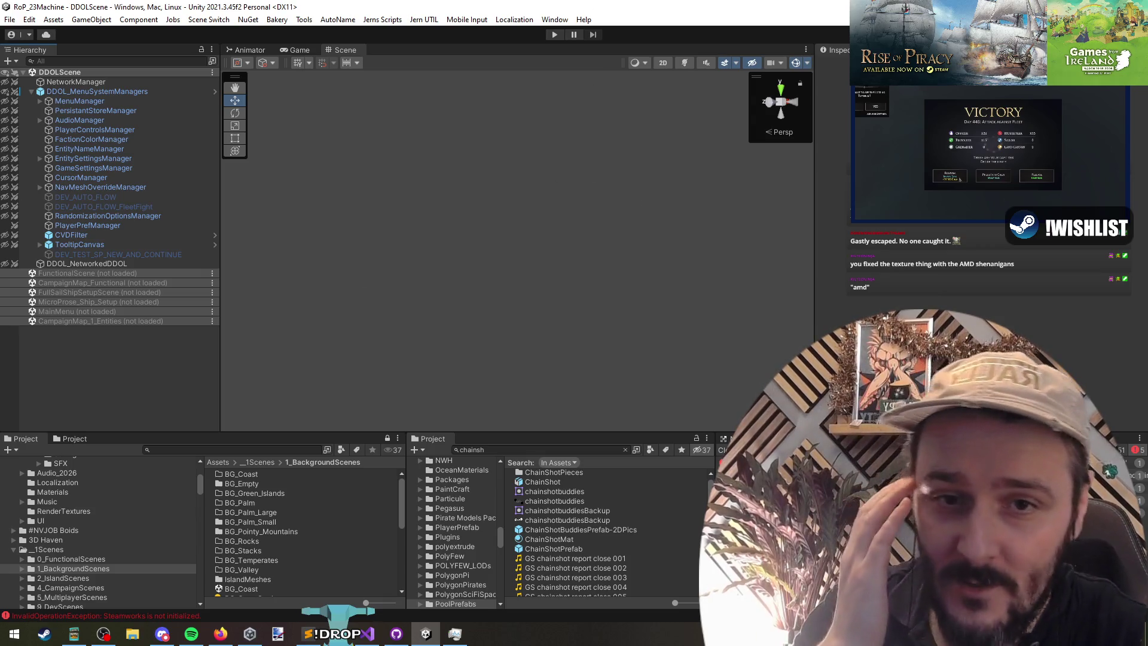
Switch out to another application and back to the Unity editor to unload FunctionalScene
key(alt+Tab)
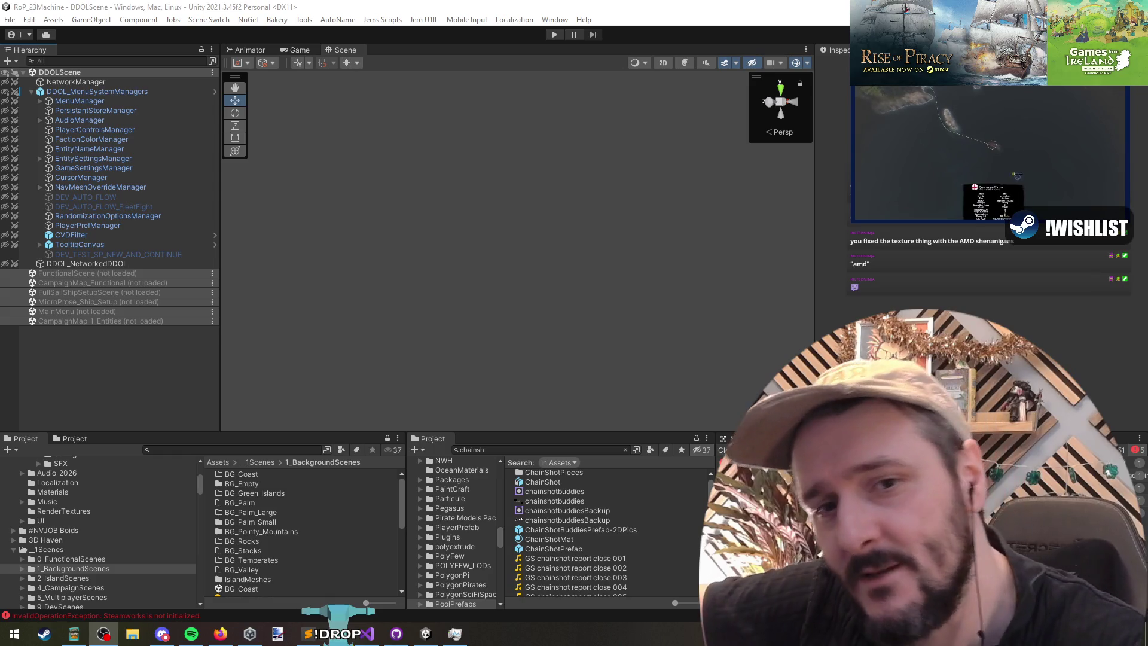
click(864, 266)
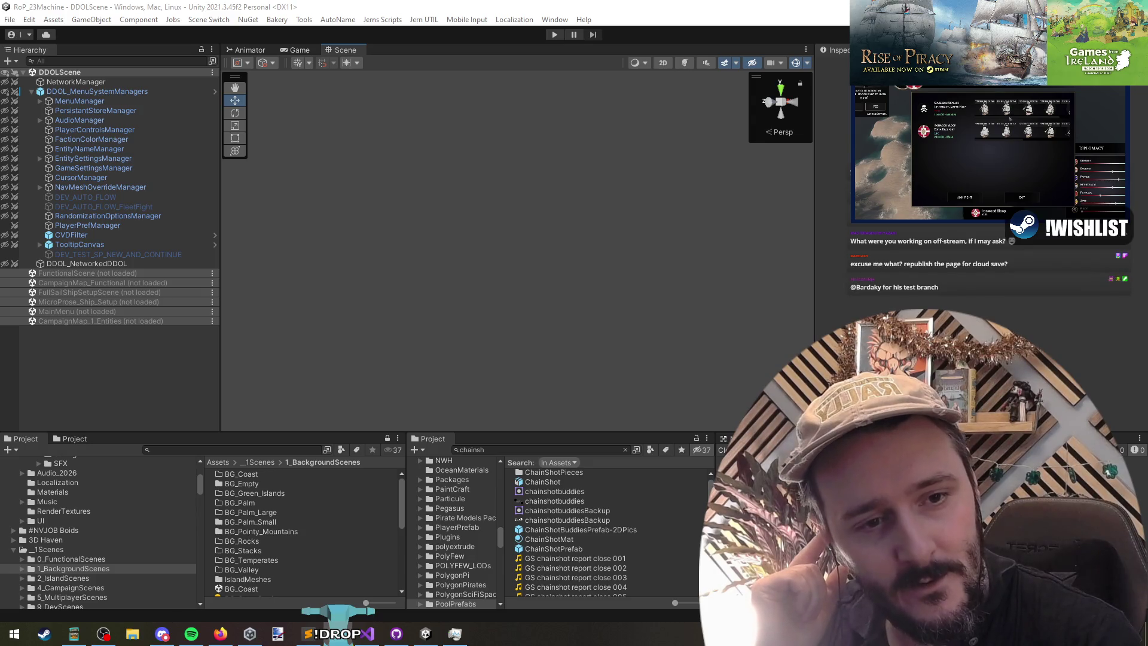
click(679, 353)
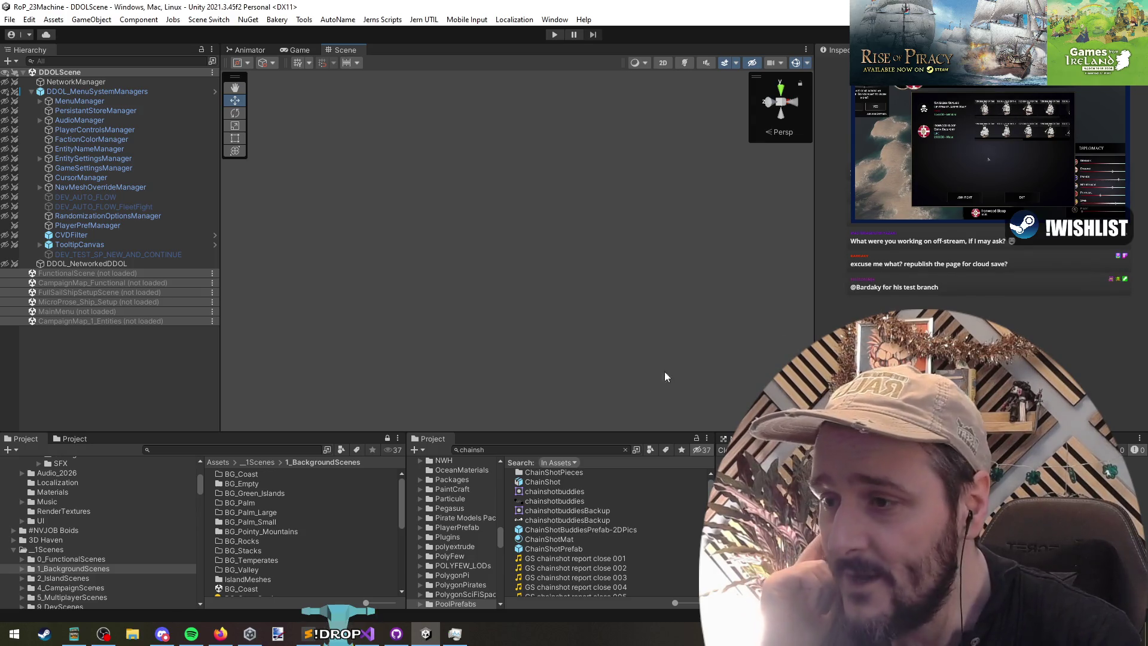
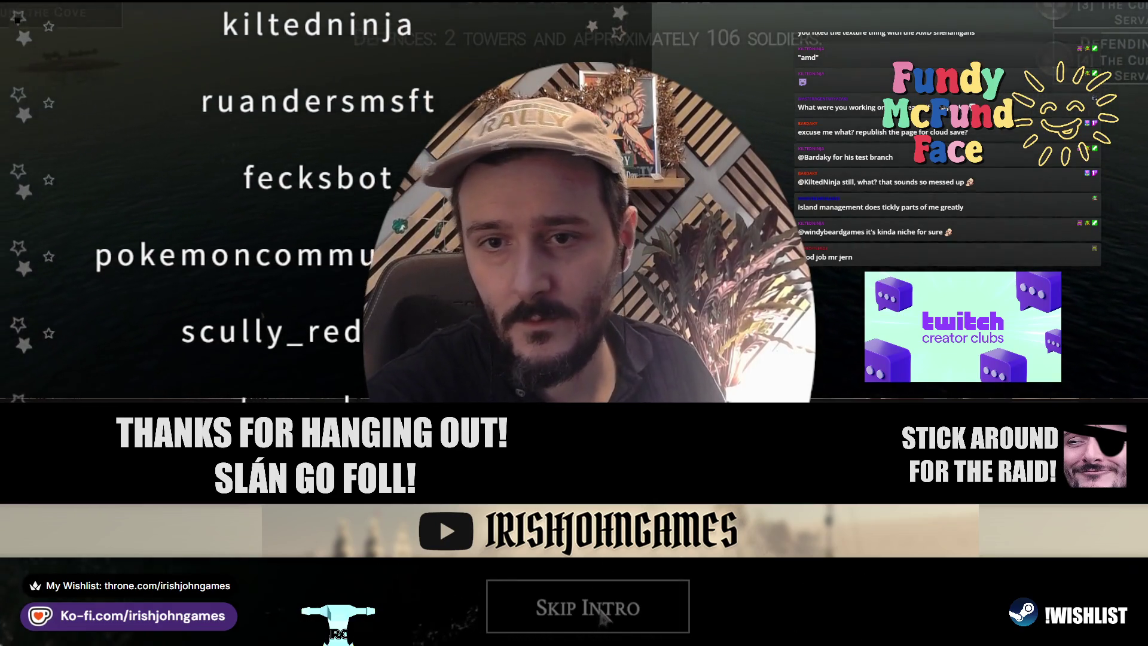
Skip past the outro overlay and return to the patch notes, marking the Player Popup note
click(599, 609)
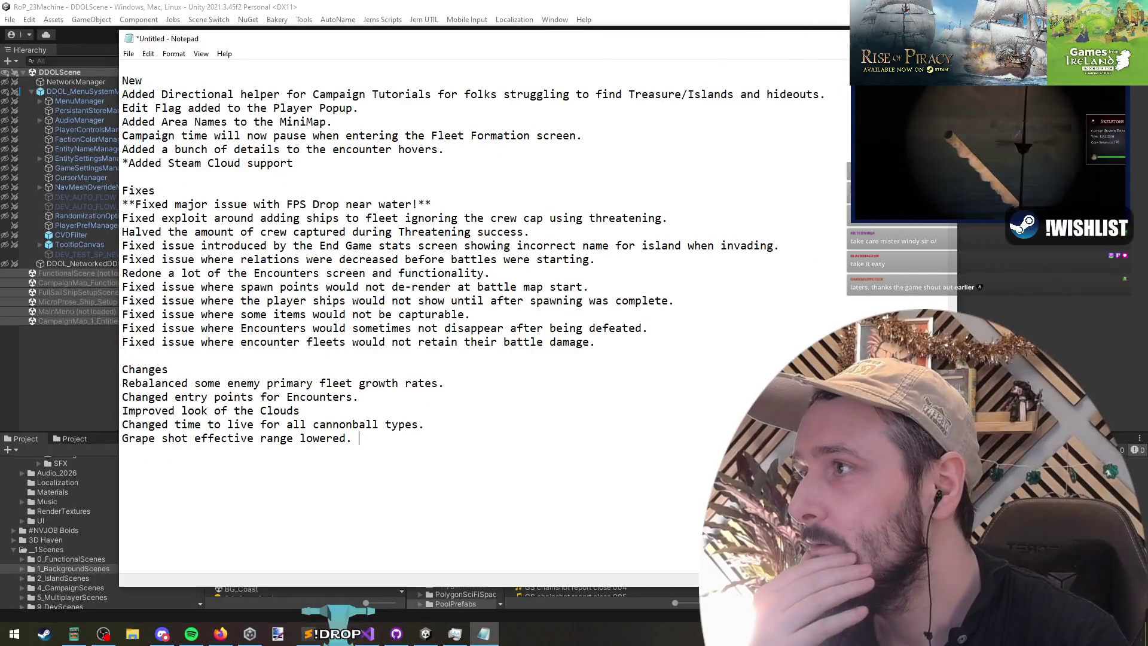
drag(163, 93, 122, 94)
mouse_move(583, 94)
mouse_down()
mouse_move(174, 93)
mouse_move(334, 108)
mouse_up()
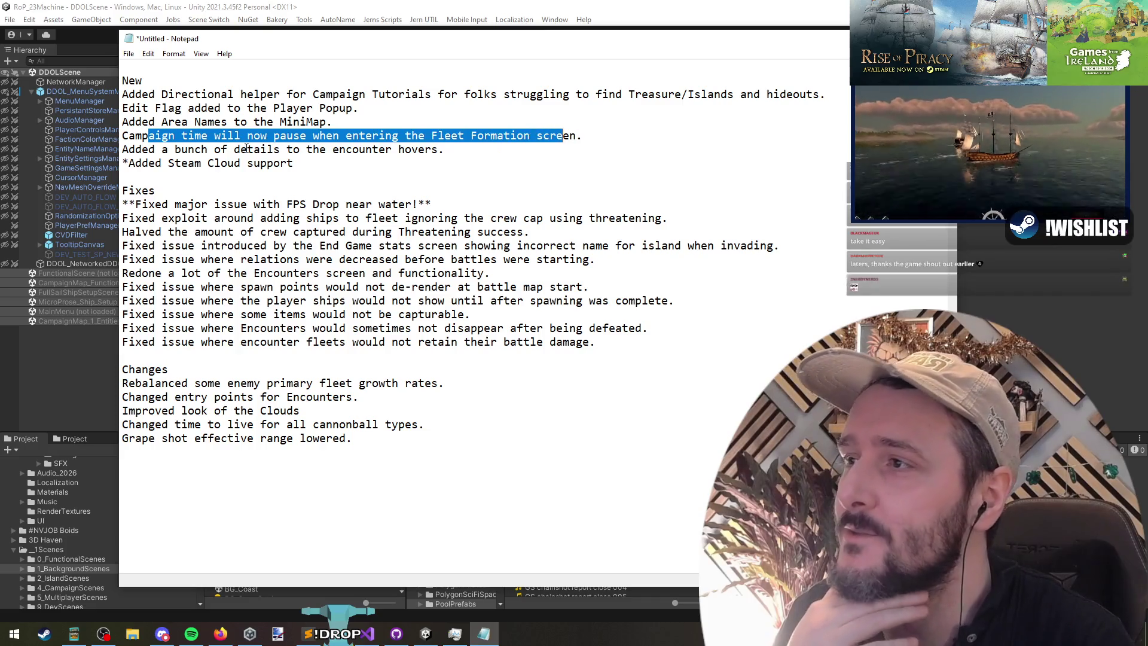
mouse_move(134, 149)
mouse_down()
mouse_move(452, 136)
mouse_move(146, 149)
mouse_move(450, 149)
mouse_move(103, 137)
mouse_up()
click(462, 151)
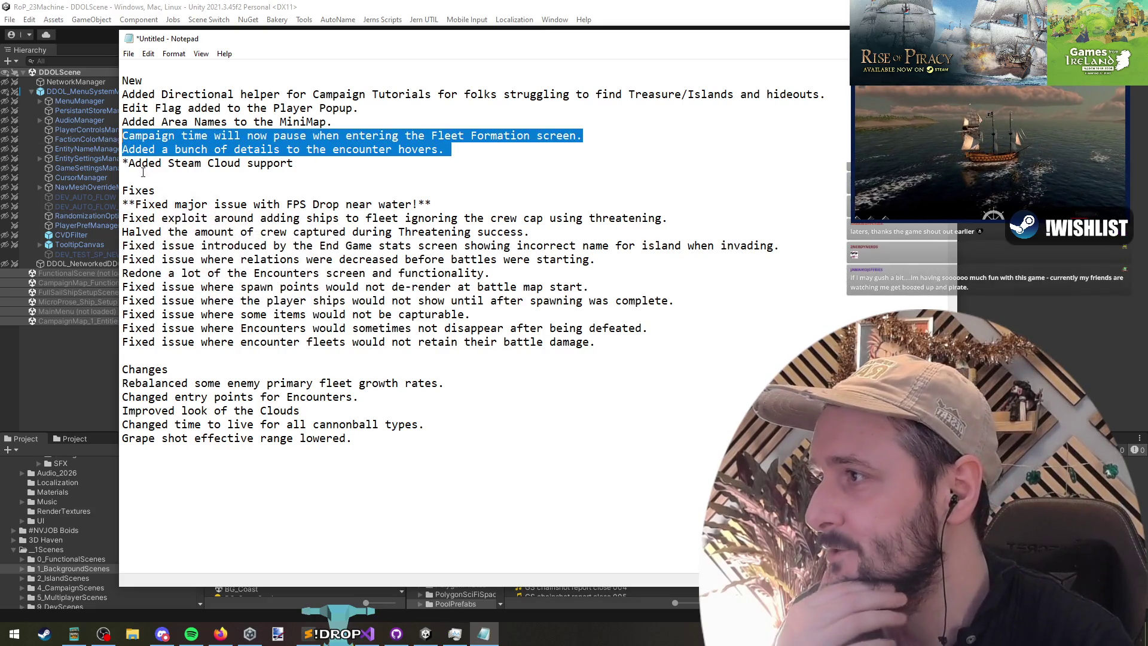
click(153, 149)
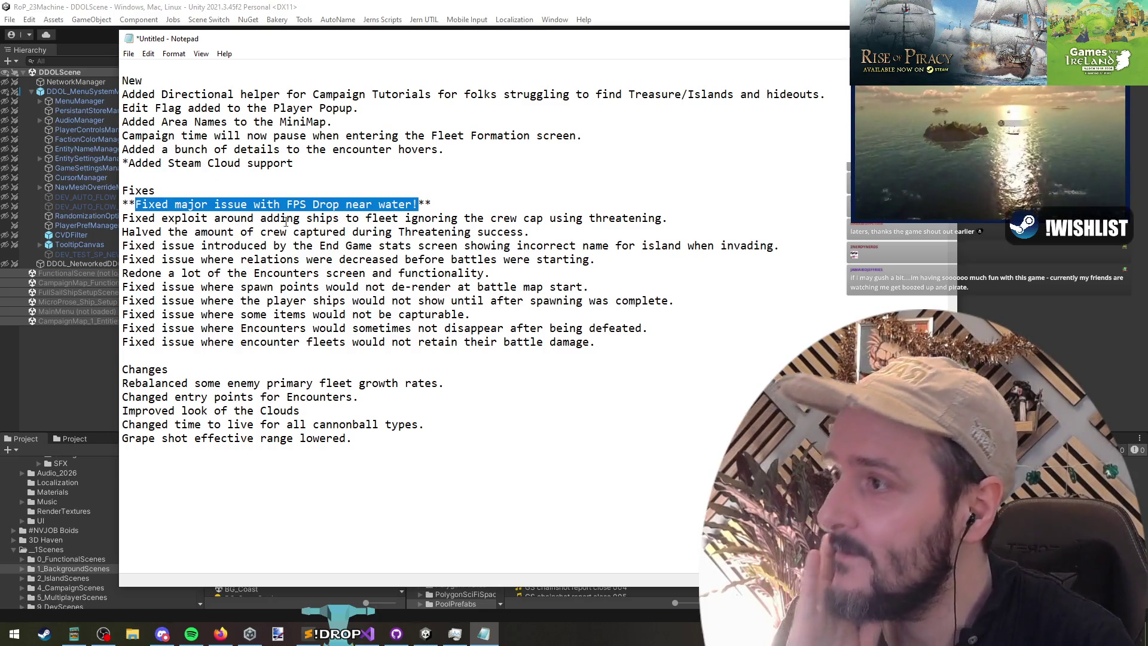
drag(123, 218, 443, 221)
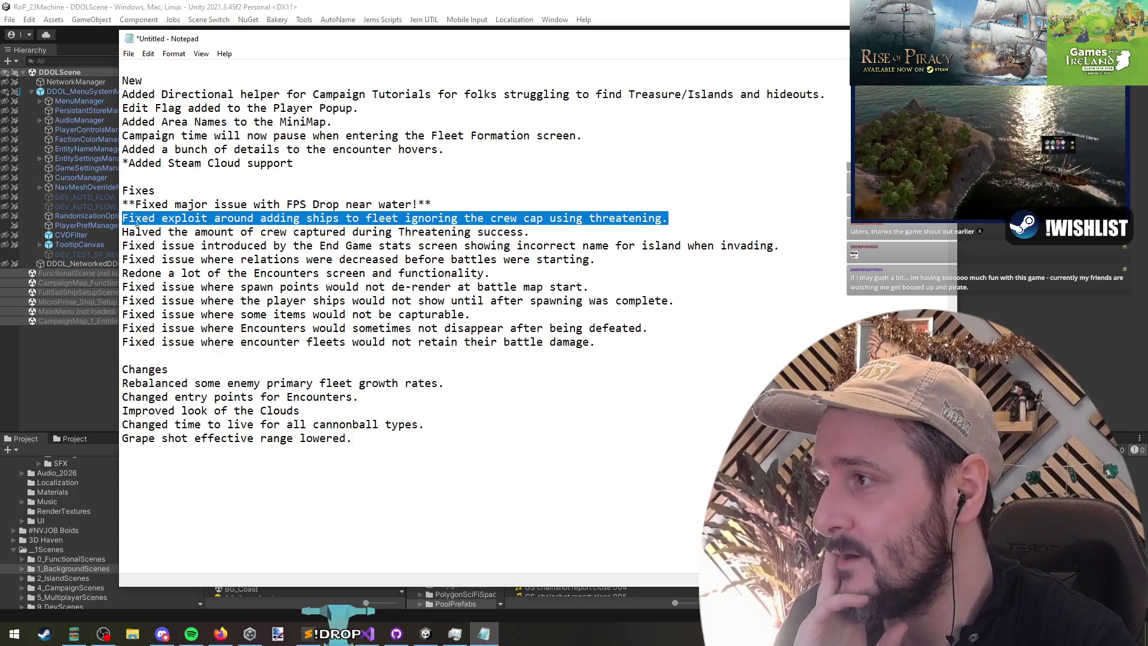
click(124, 219)
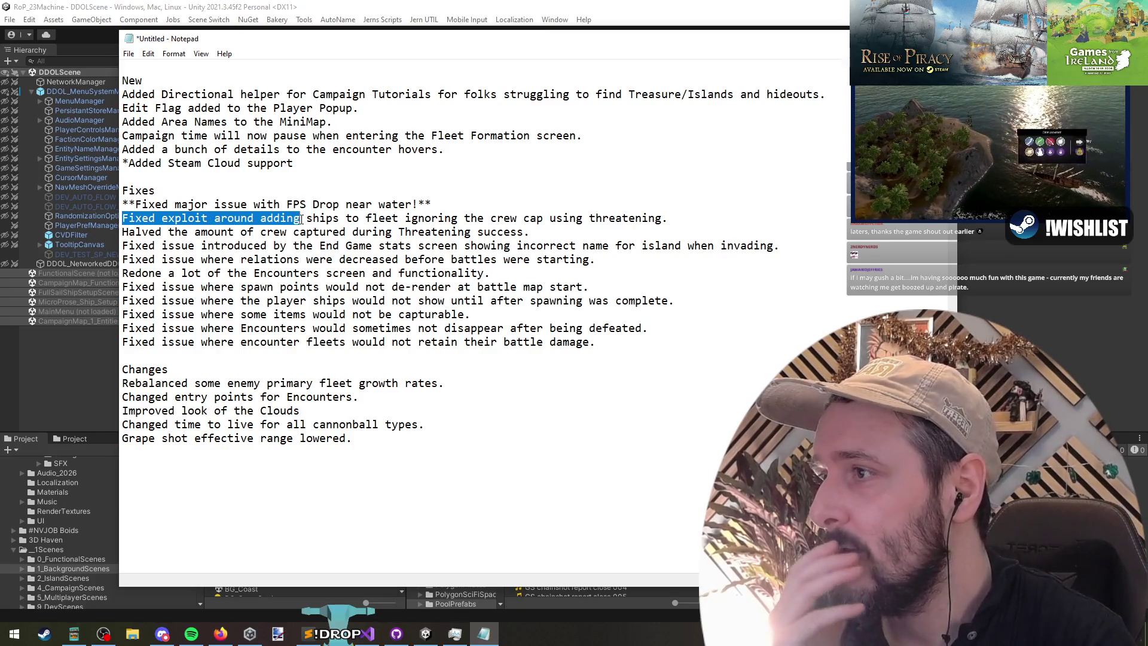
drag(406, 219, 451, 217)
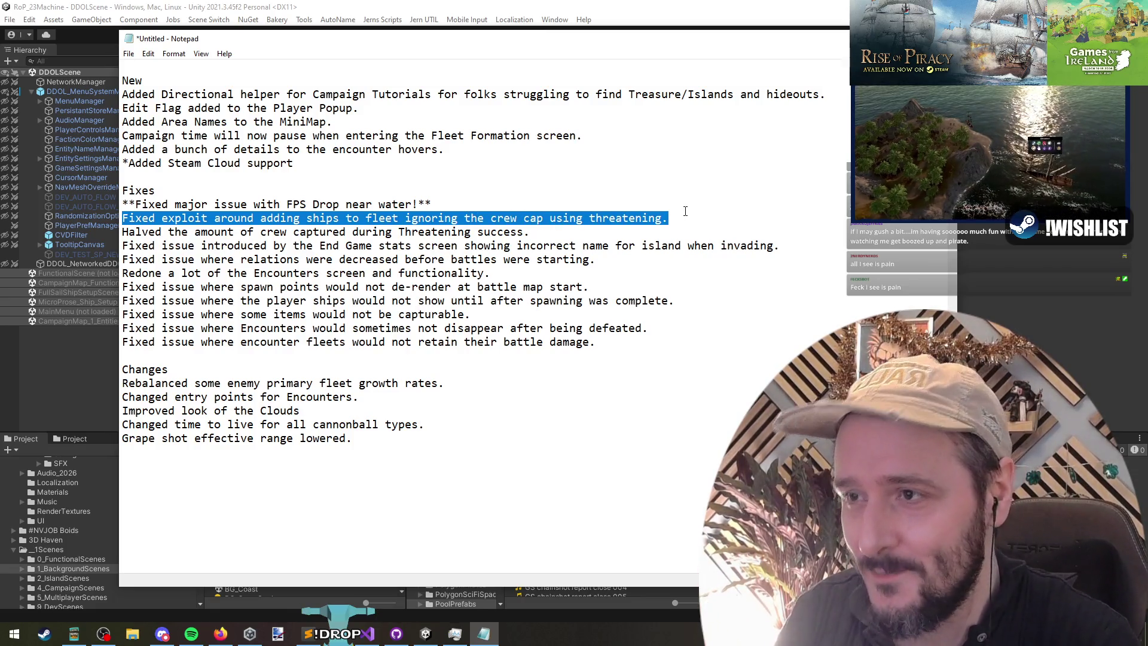
drag(685, 217, 189, 219)
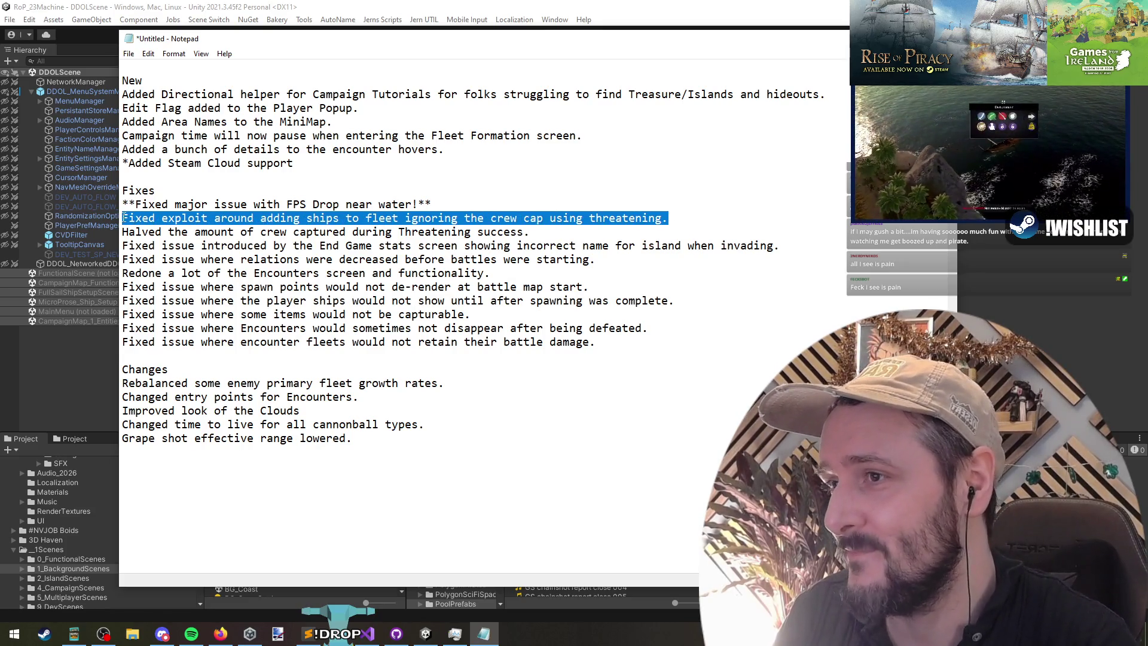
mouse_move(123, 218)
mouse_down()
mouse_move(669, 232)
mouse_move(673, 218)
mouse_up()
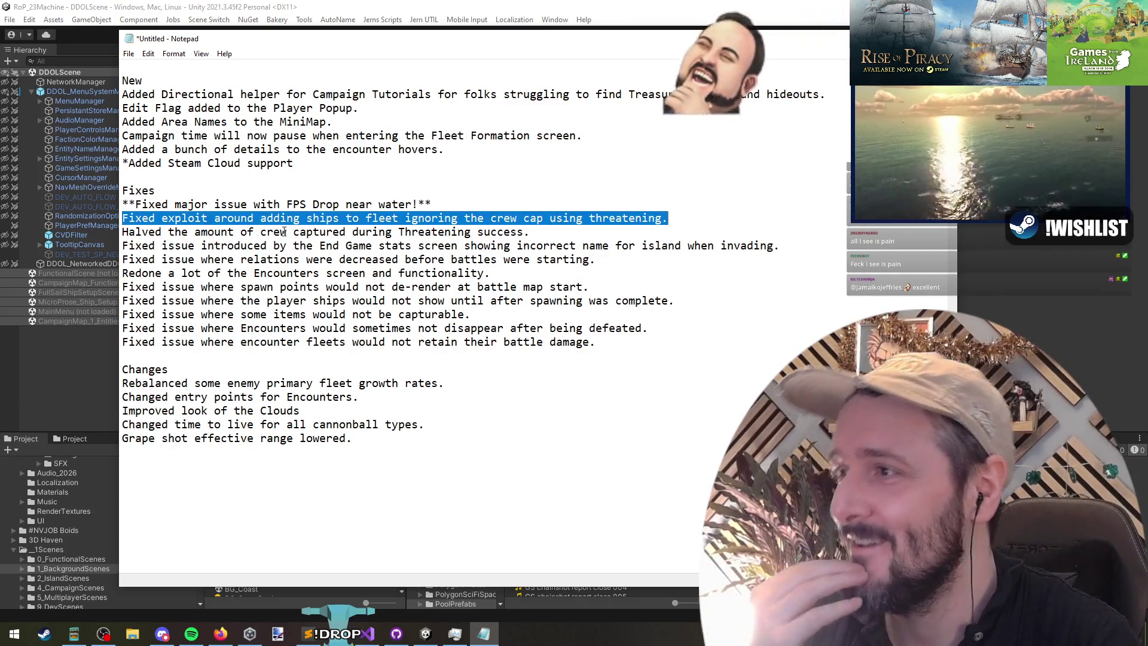
drag(123, 232, 545, 229)
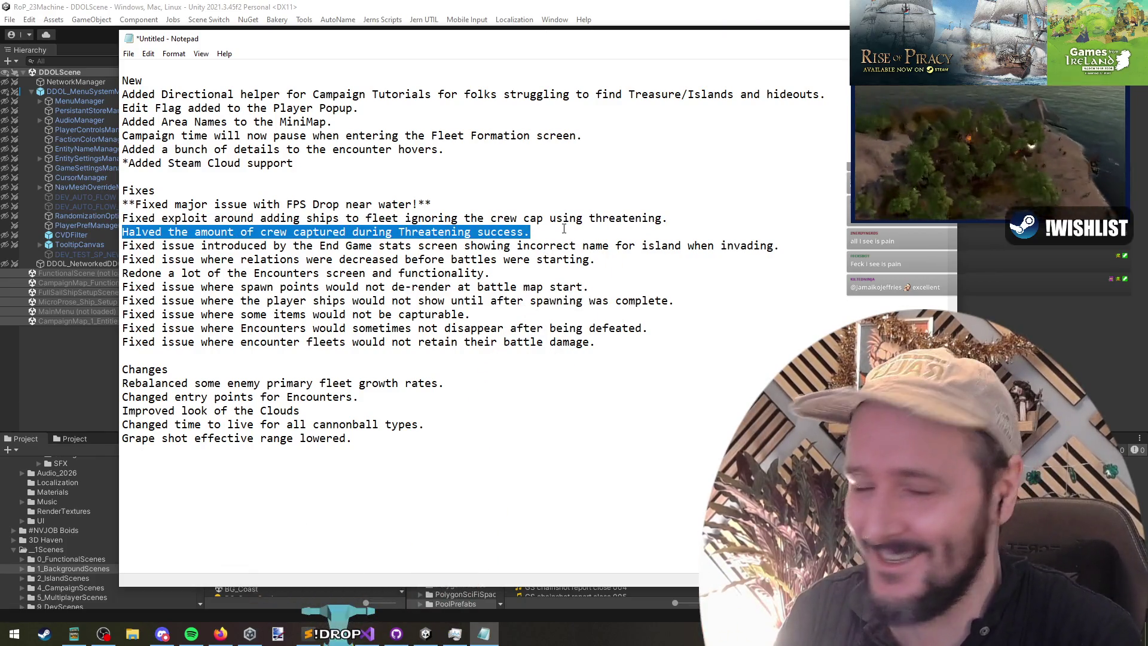
click(124, 221)
mouse_move(139, 234)
mouse_down()
mouse_move(511, 247)
mouse_move(510, 233)
mouse_up()
click(502, 233)
mouse_move(142, 233)
mouse_down()
mouse_move(143, 247)
mouse_move(121, 218)
mouse_up()
key(End)
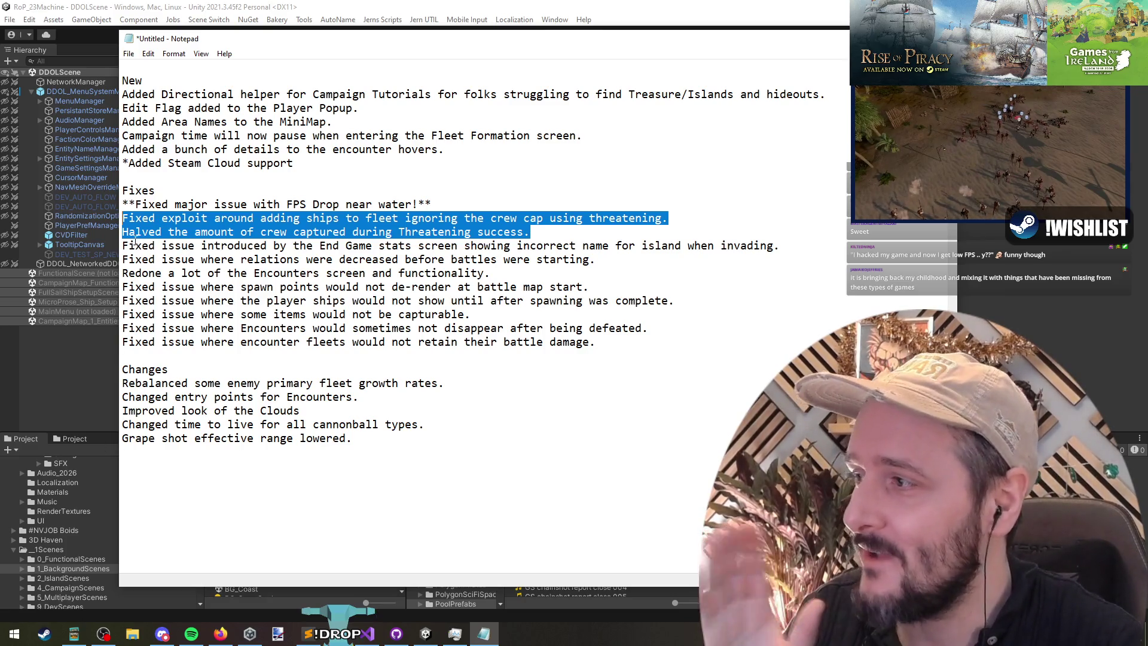
mouse_move(122, 232)
mouse_down()
mouse_move(276, 246)
mouse_move(553, 229)
mouse_move(123, 218)
mouse_move(549, 219)
mouse_move(531, 233)
mouse_move(97, 234)
mouse_move(78, 221)
mouse_up()
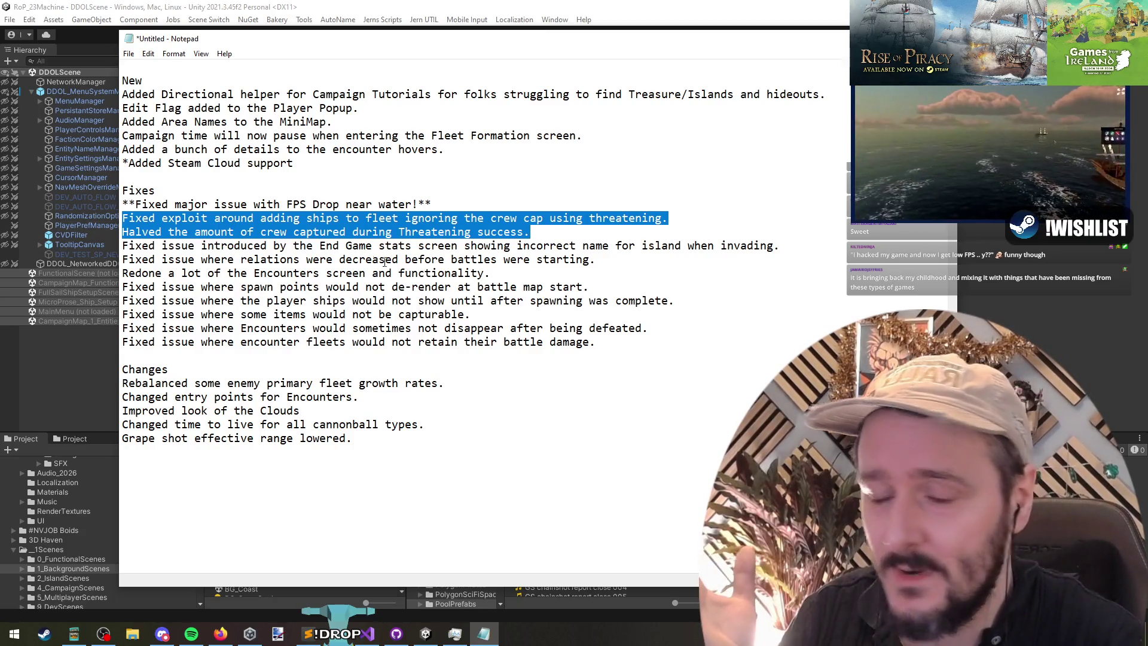
drag(122, 246, 483, 247)
click(598, 236)
mouse_move(598, 237)
mouse_down()
mouse_move(786, 245)
mouse_move(122, 246)
mouse_up()
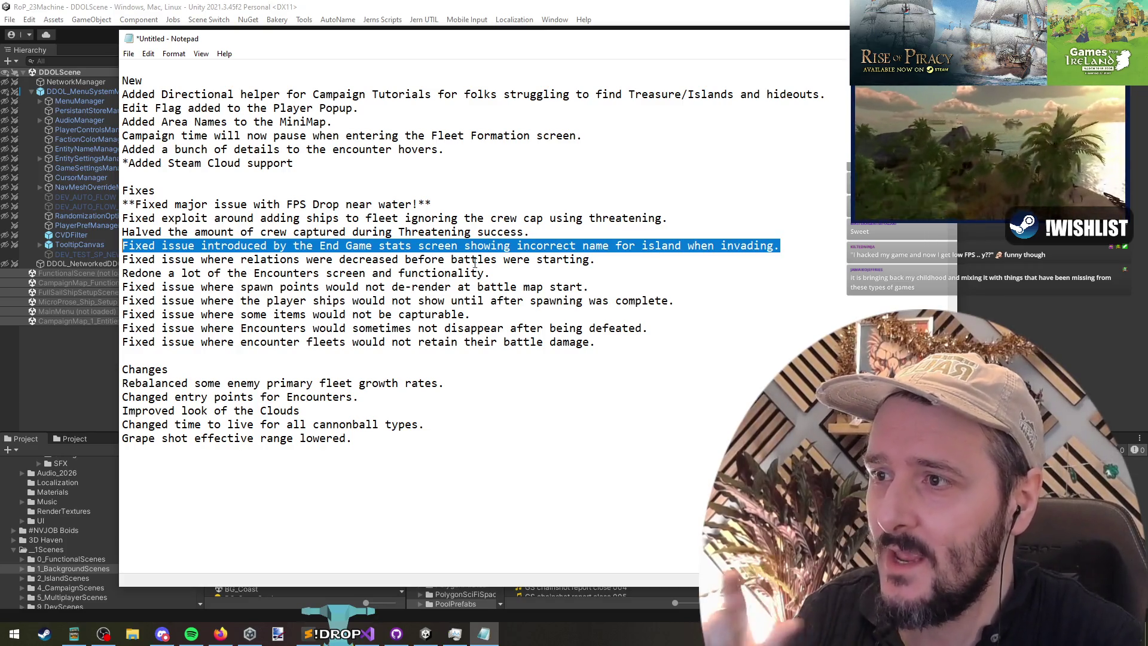
mouse_move(608, 259)
mouse_down()
mouse_move(123, 261)
mouse_move(166, 260)
mouse_up()
click(168, 245)
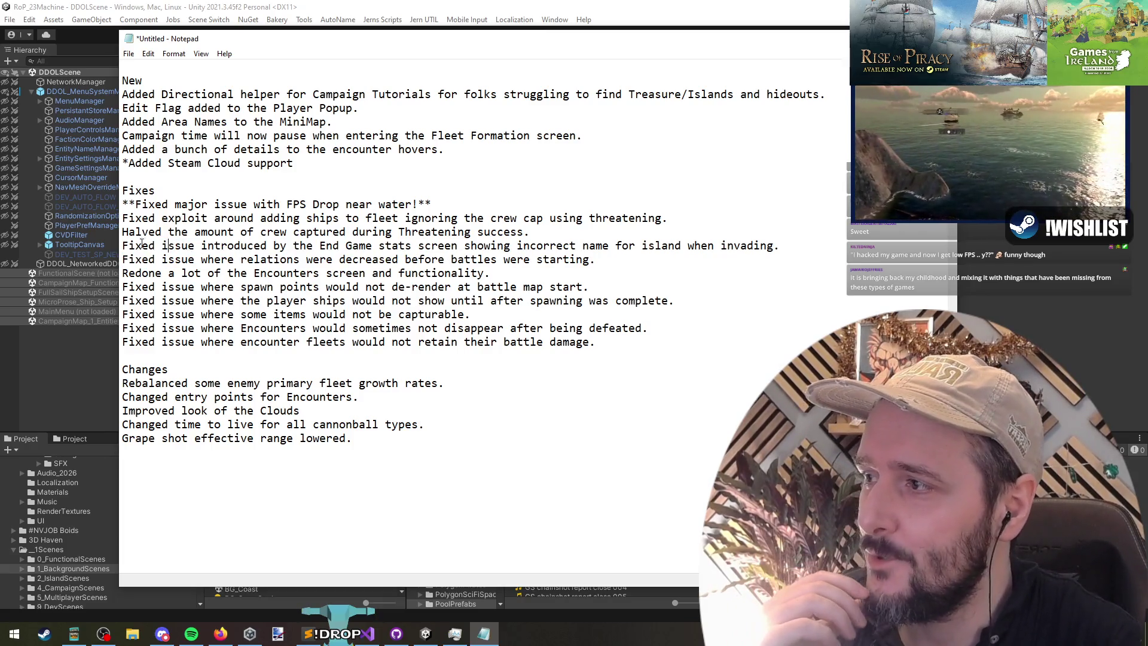
drag(124, 260, 634, 254)
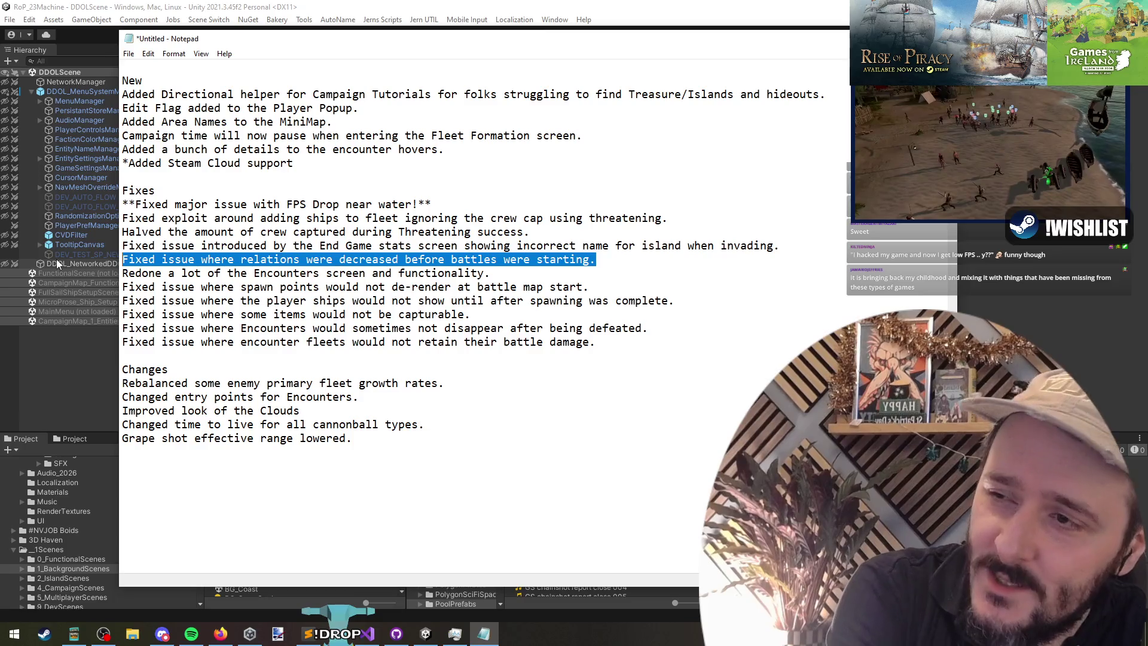
click(125, 274)
drag(124, 273, 512, 277)
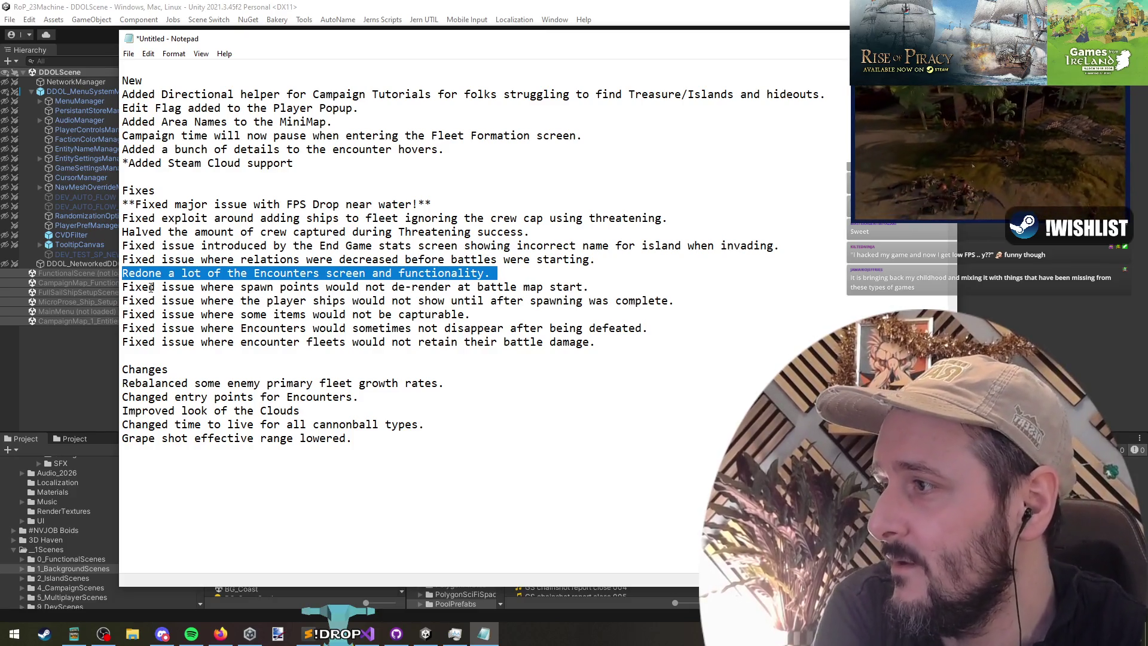
mouse_move(122, 273)
mouse_down()
mouse_move(498, 274)
mouse_move(201, 259)
mouse_move(114, 269)
mouse_move(123, 287)
mouse_move(644, 289)
mouse_up()
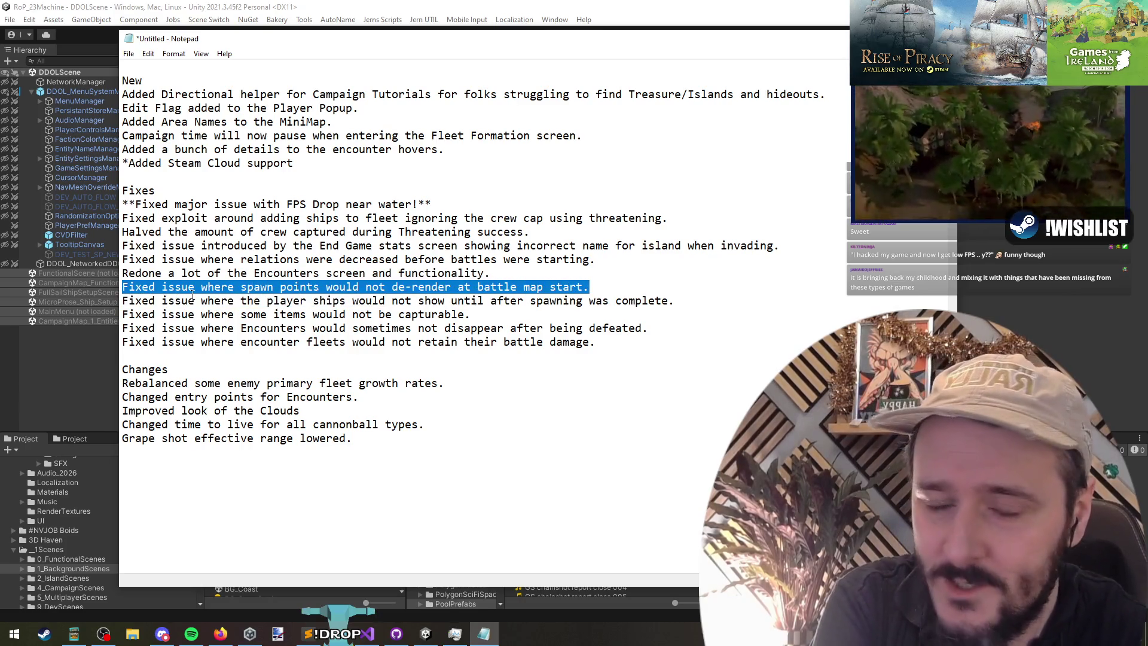
click(125, 288)
mouse_move(123, 288)
mouse_down()
mouse_move(156, 301)
mouse_move(579, 287)
mouse_up()
click(157, 301)
mouse_move(116, 287)
mouse_down()
mouse_move(531, 289)
mouse_move(577, 301)
mouse_move(587, 288)
mouse_move(123, 286)
mouse_move(236, 315)
mouse_move(398, 287)
mouse_move(692, 295)
mouse_up()
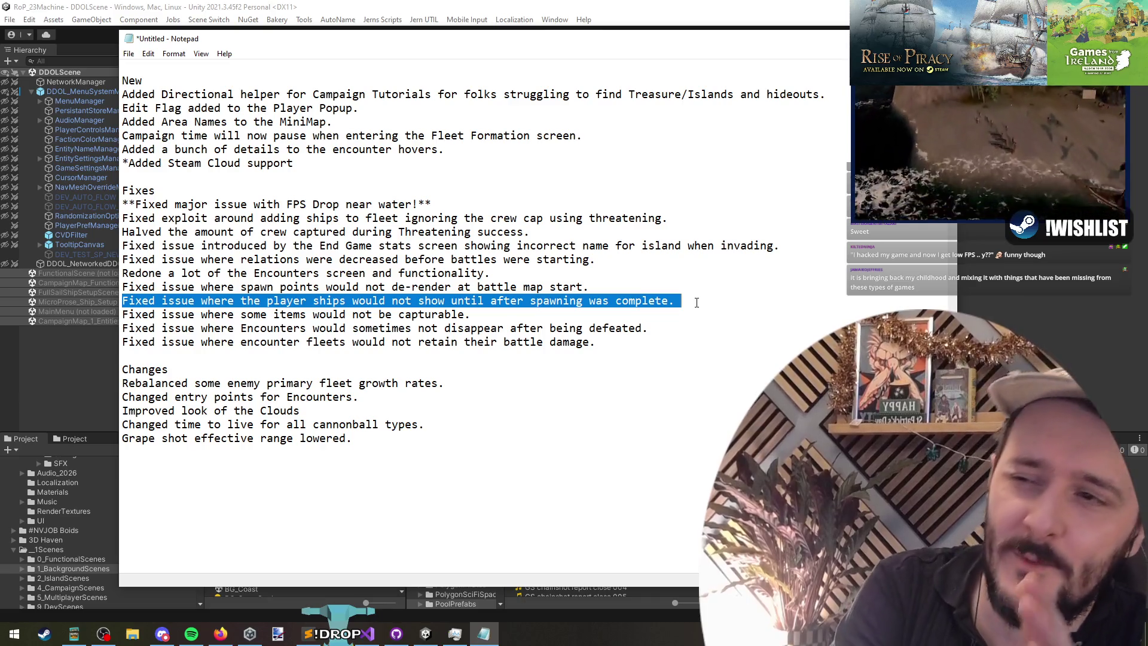
click(696, 302)
mouse_move(697, 302)
mouse_down()
mouse_move(123, 302)
mouse_move(123, 288)
mouse_move(227, 315)
mouse_move(124, 301)
mouse_move(671, 302)
mouse_move(120, 292)
mouse_up()
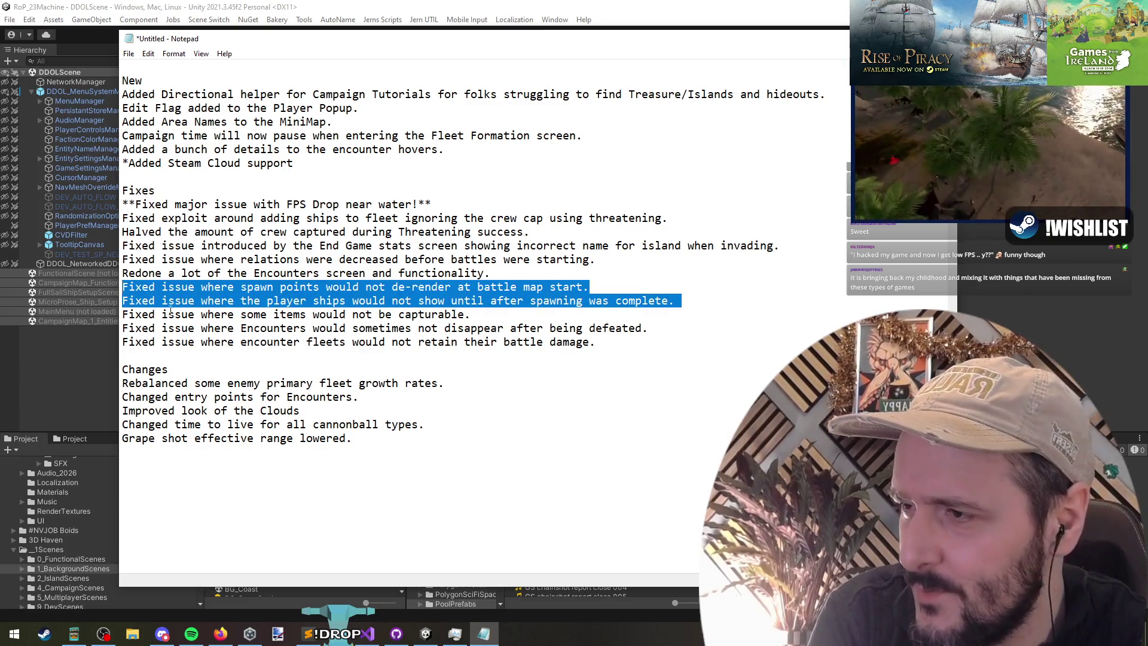
click(241, 302)
mouse_move(690, 306)
mouse_down()
mouse_move(223, 288)
mouse_move(121, 301)
mouse_up()
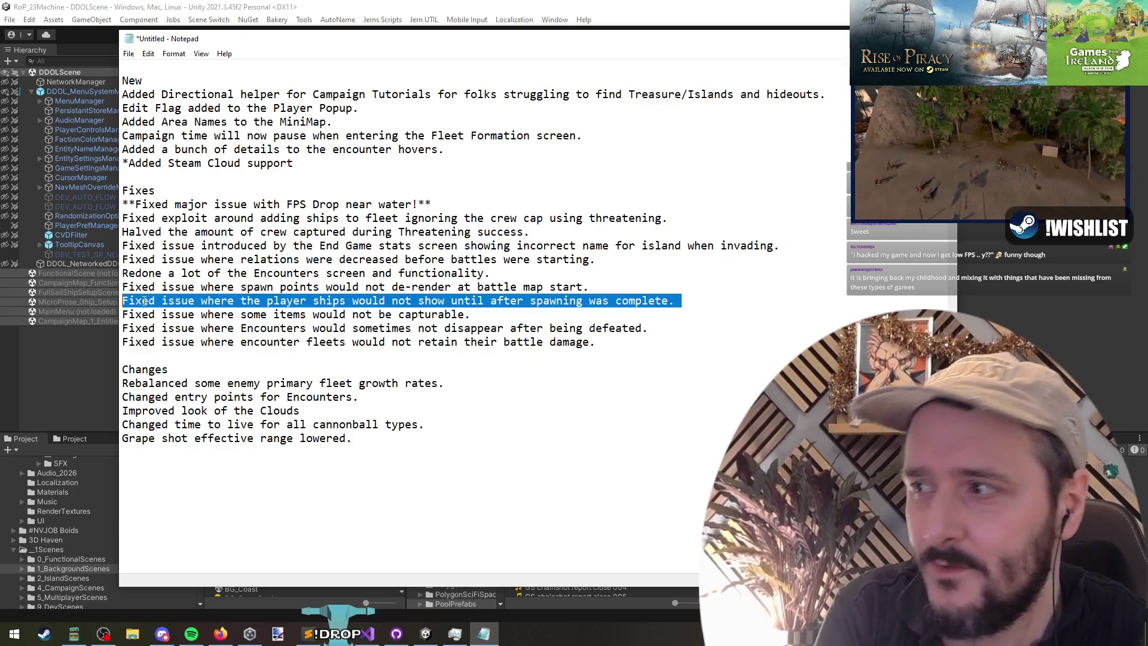
drag(123, 328, 81, 310)
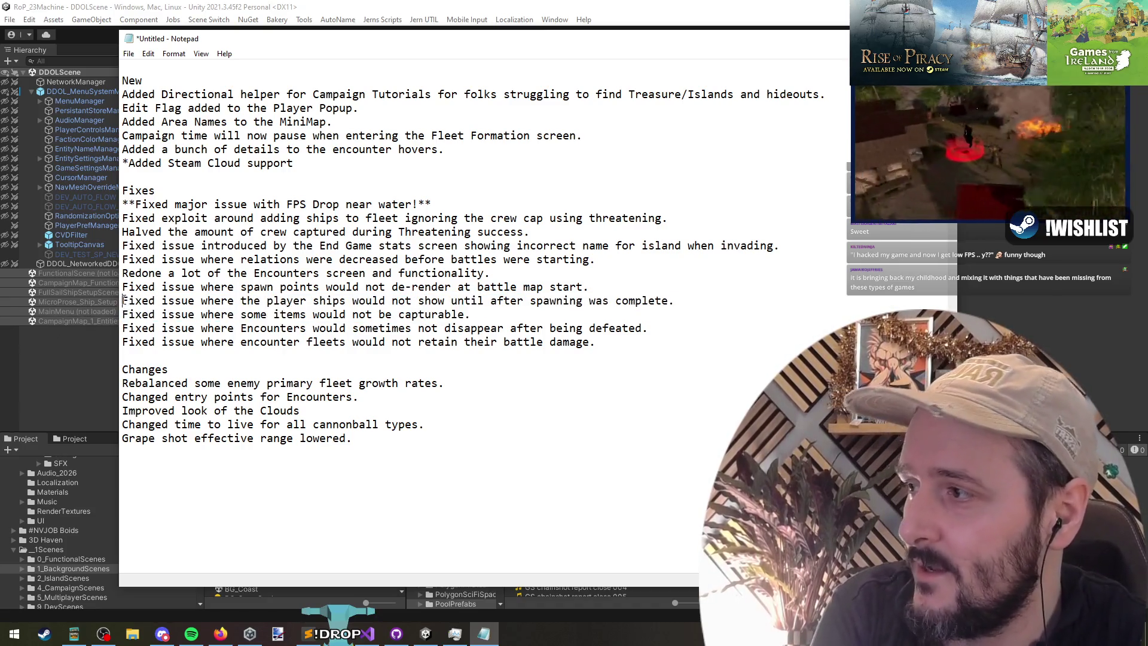
drag(478, 313, 123, 300)
click(537, 314)
drag(537, 314, 90, 312)
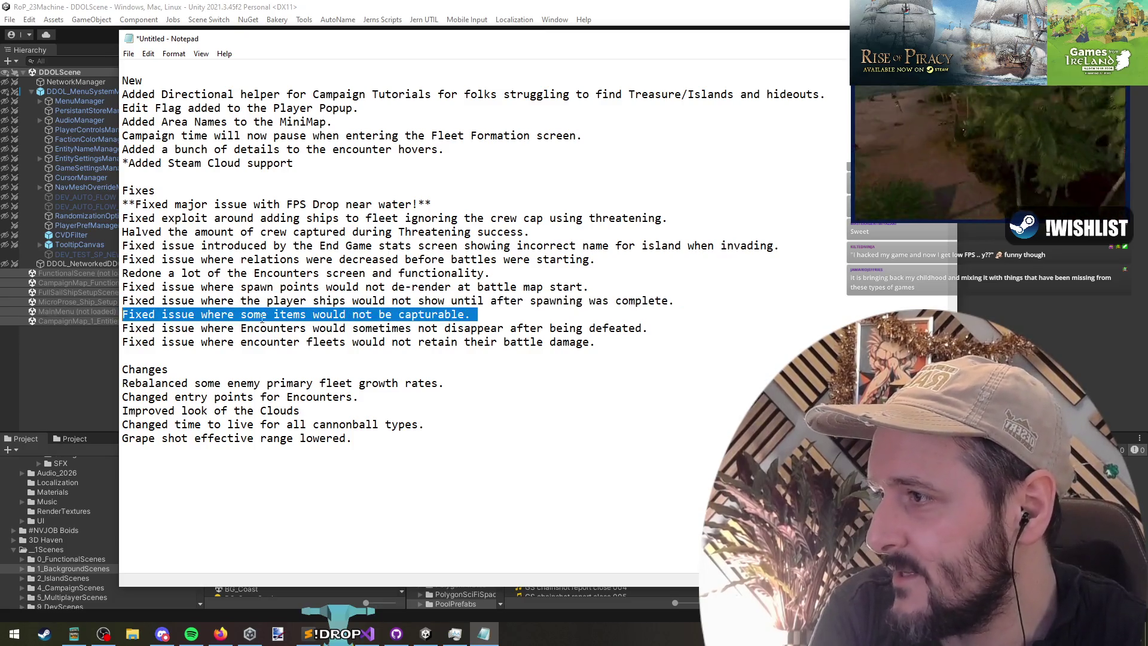
drag(482, 316, 125, 319)
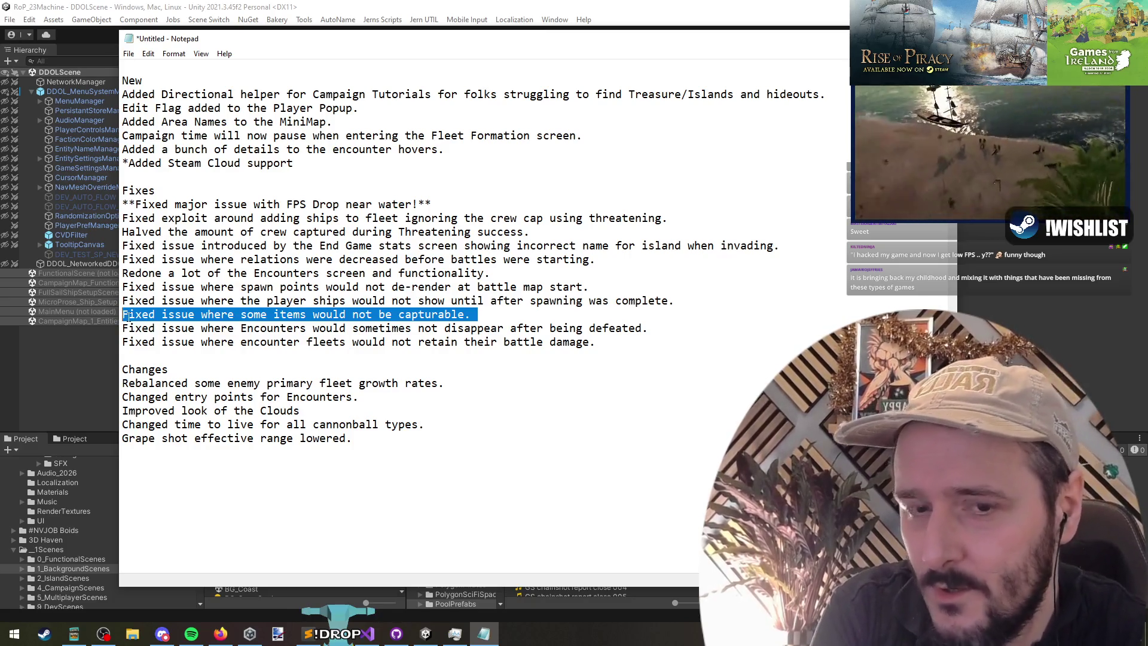
mouse_move(121, 313)
mouse_down()
mouse_move(472, 320)
mouse_move(150, 292)
mouse_move(120, 315)
mouse_up()
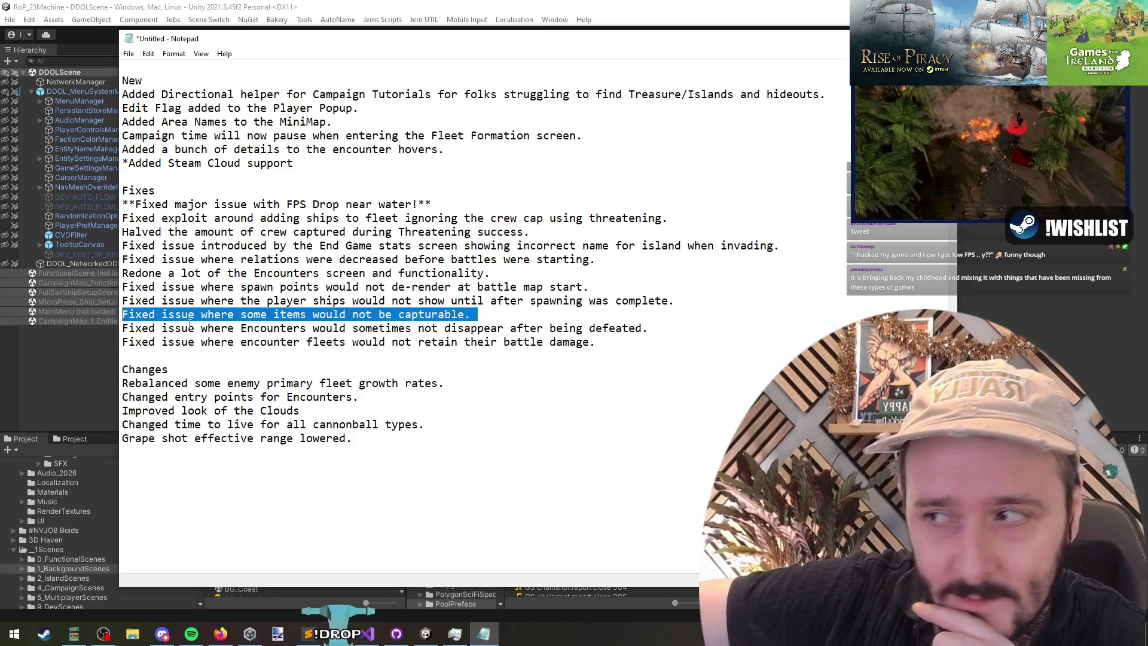
mouse_move(123, 328)
mouse_down()
mouse_move(679, 328)
mouse_move(93, 328)
mouse_move(280, 342)
mouse_move(628, 327)
mouse_move(673, 343)
mouse_move(100, 333)
mouse_up()
click(725, 334)
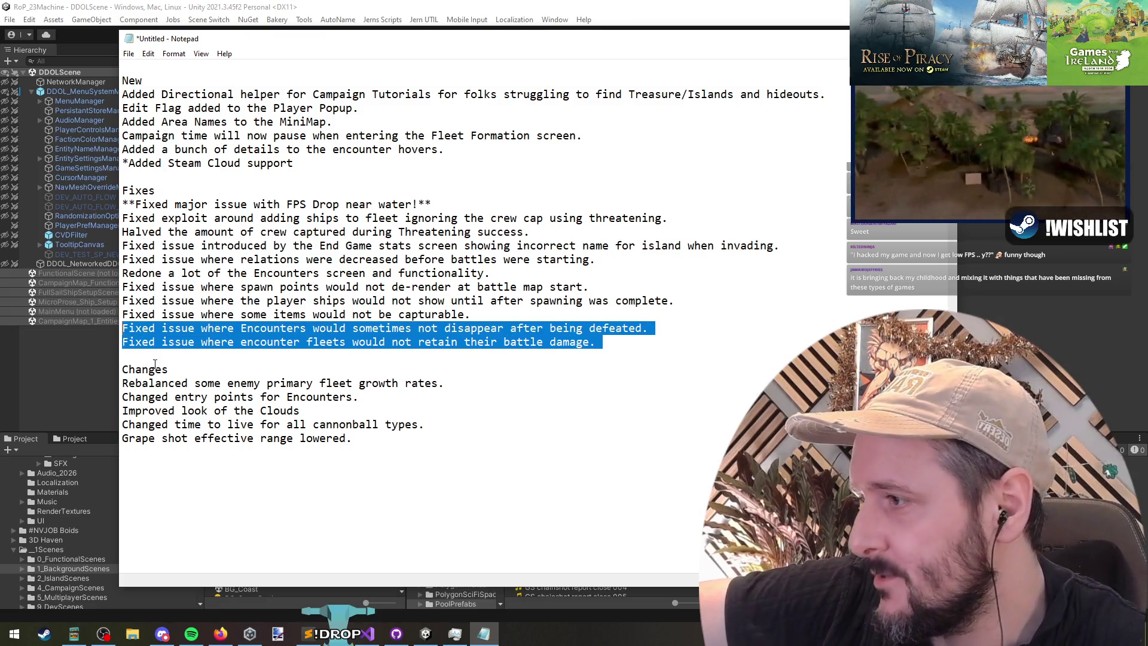
drag(126, 383, 464, 381)
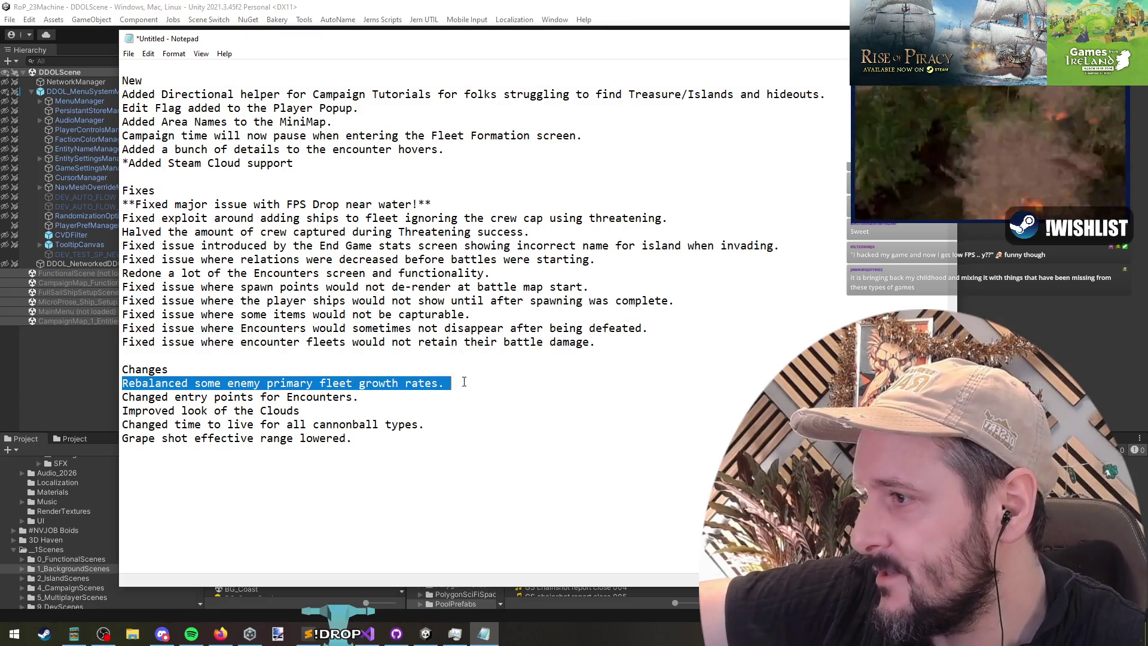
Review the Changes lines from the fleet growth rebalance down to the Clouds line
click(273, 383)
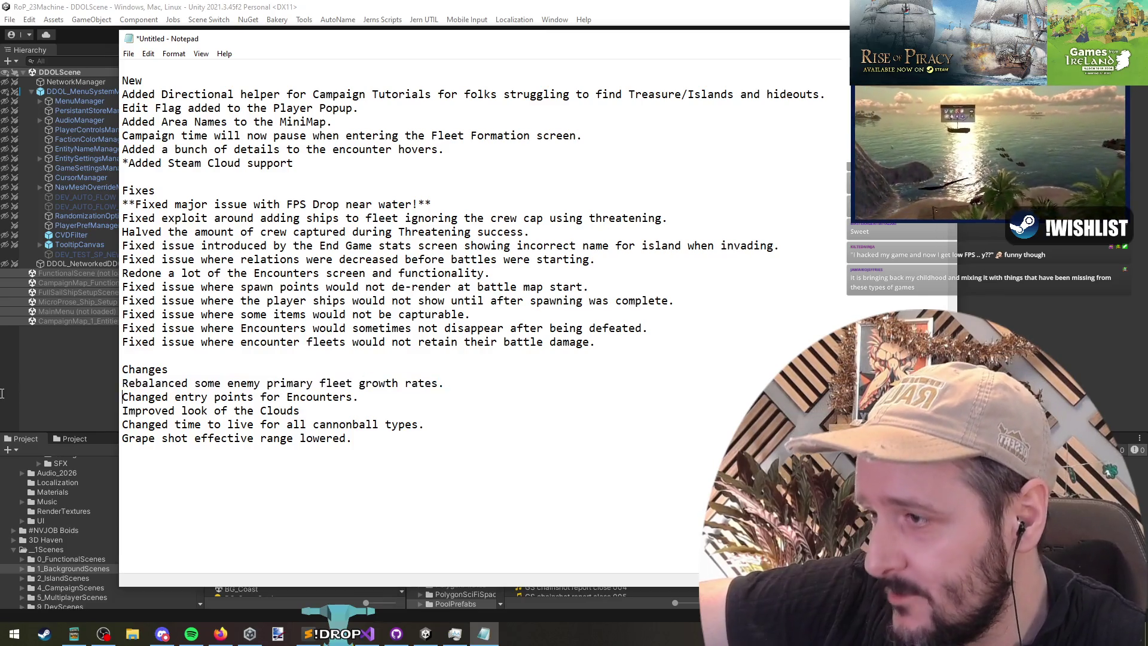
key(shift+Up)
click(491, 381)
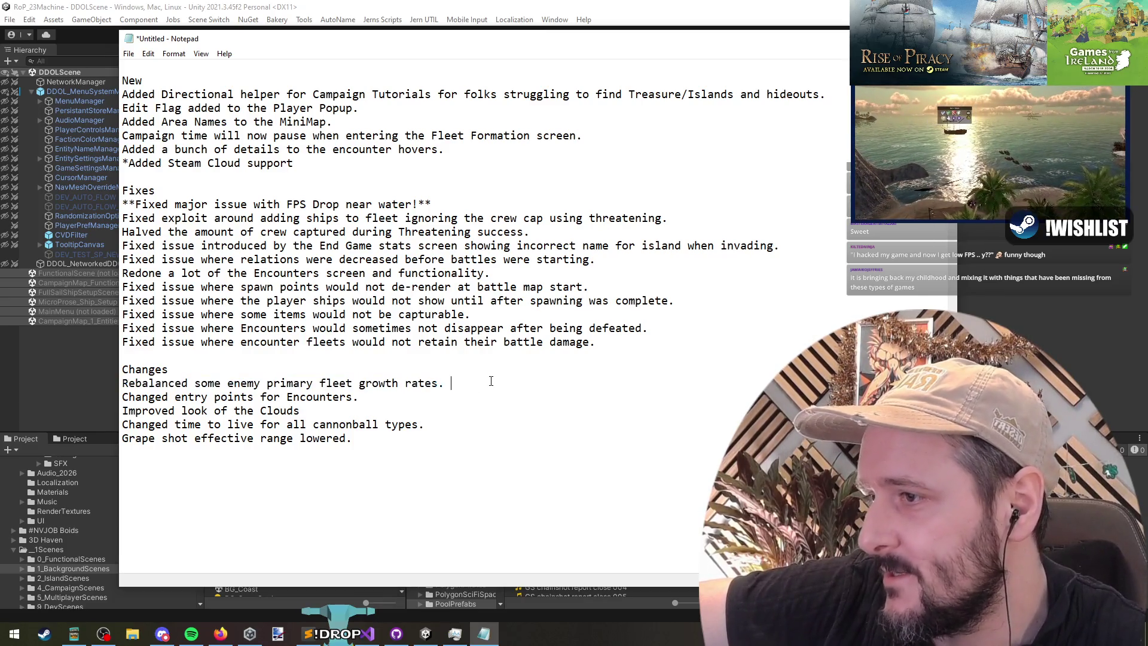
key(shift+Up)
key(Down)
key(Down)
key(shift+Down)
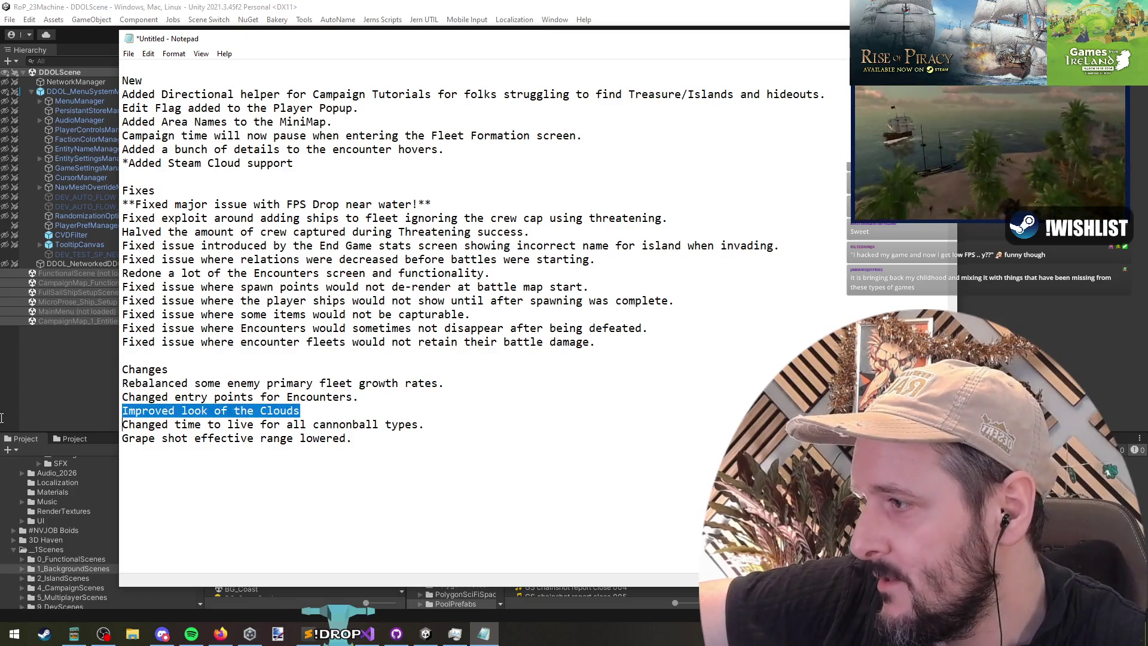
key(Up)
key(shift+Down)
End 'Improved look of the Clouds' with a full stop
drag(331, 397, 366, 397)
click(216, 410)
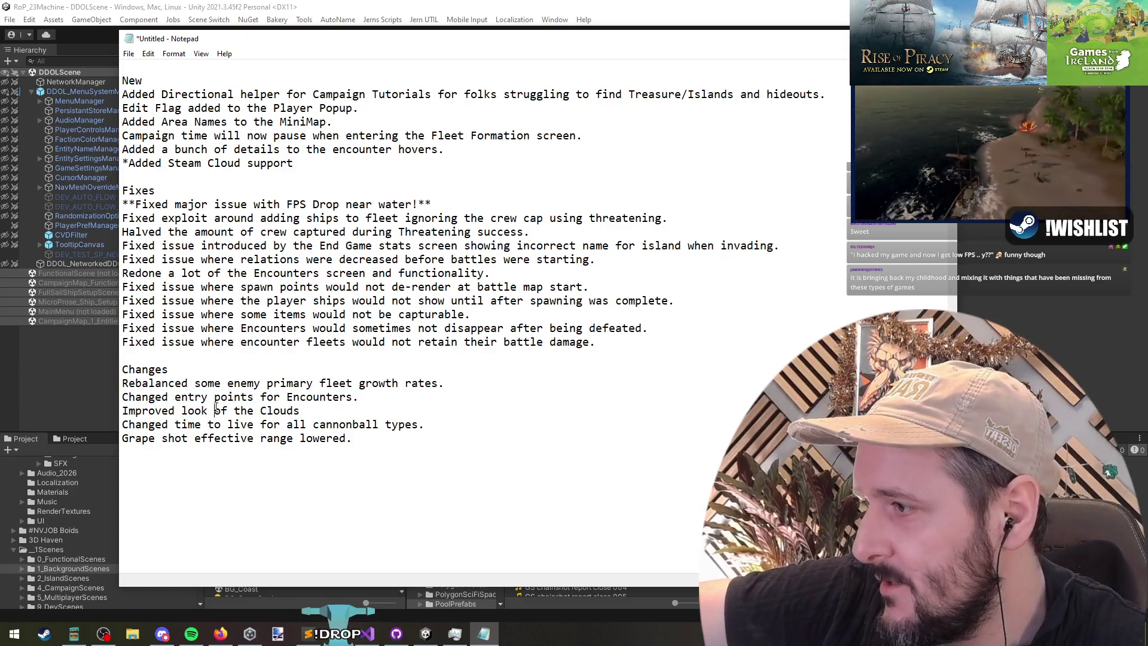
drag(130, 410, 298, 411)
click(311, 410)
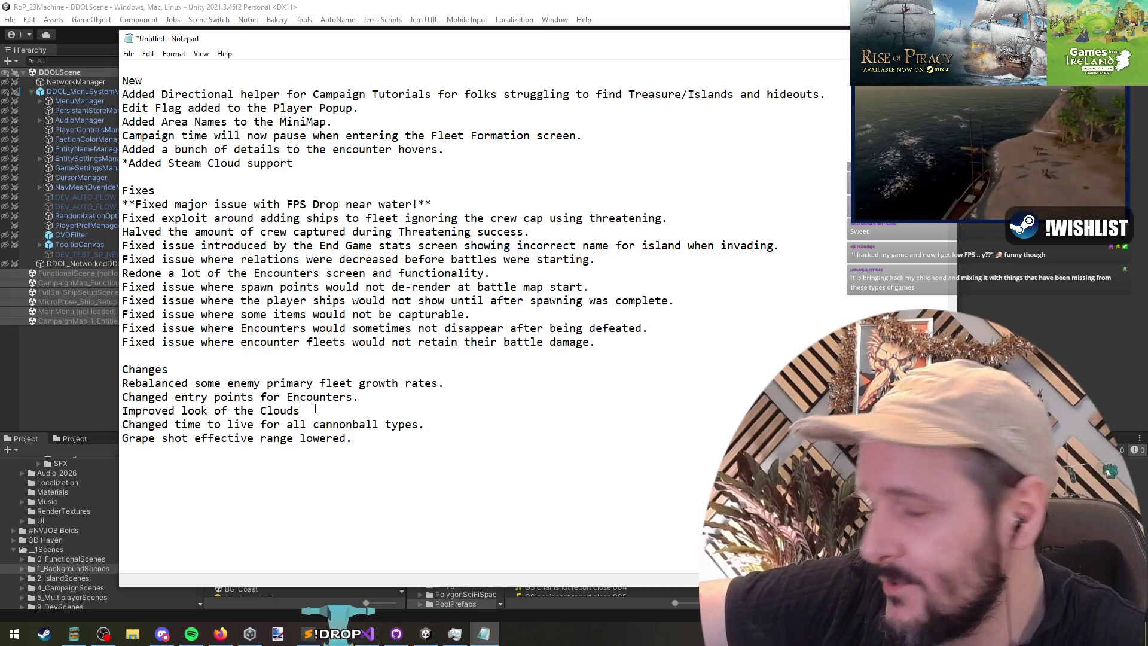
text(.)
Check the cannonball time-to-live and Grape shot range lines, then close Notepad with Alt+F4
key(Home)
key(shift+End)
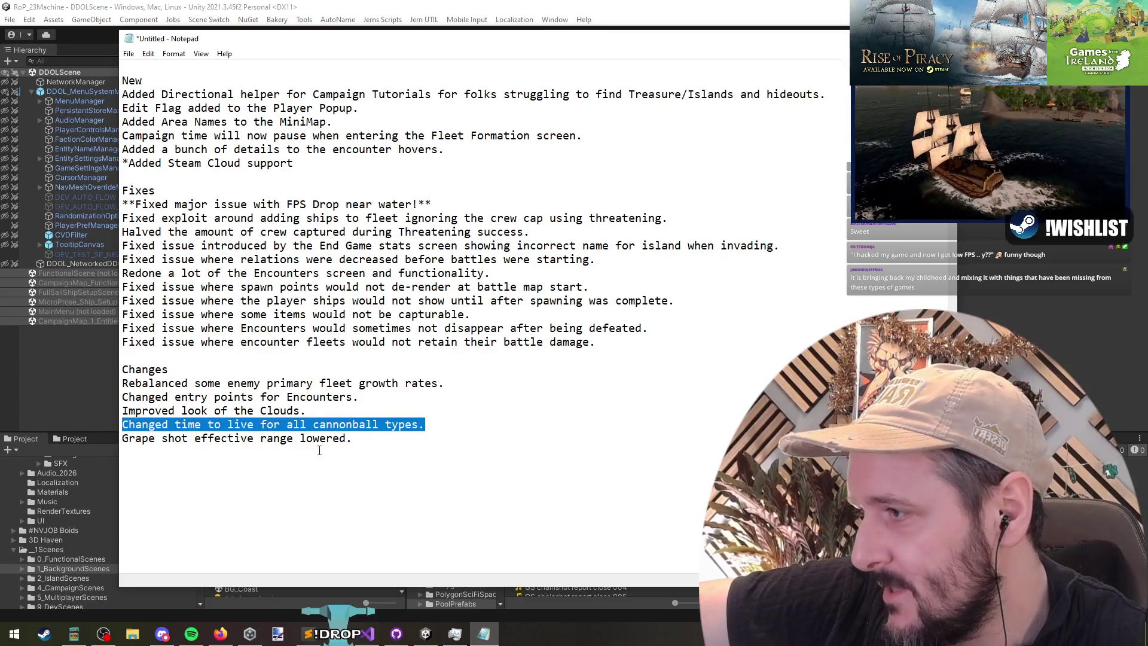
drag(319, 450, 116, 438)
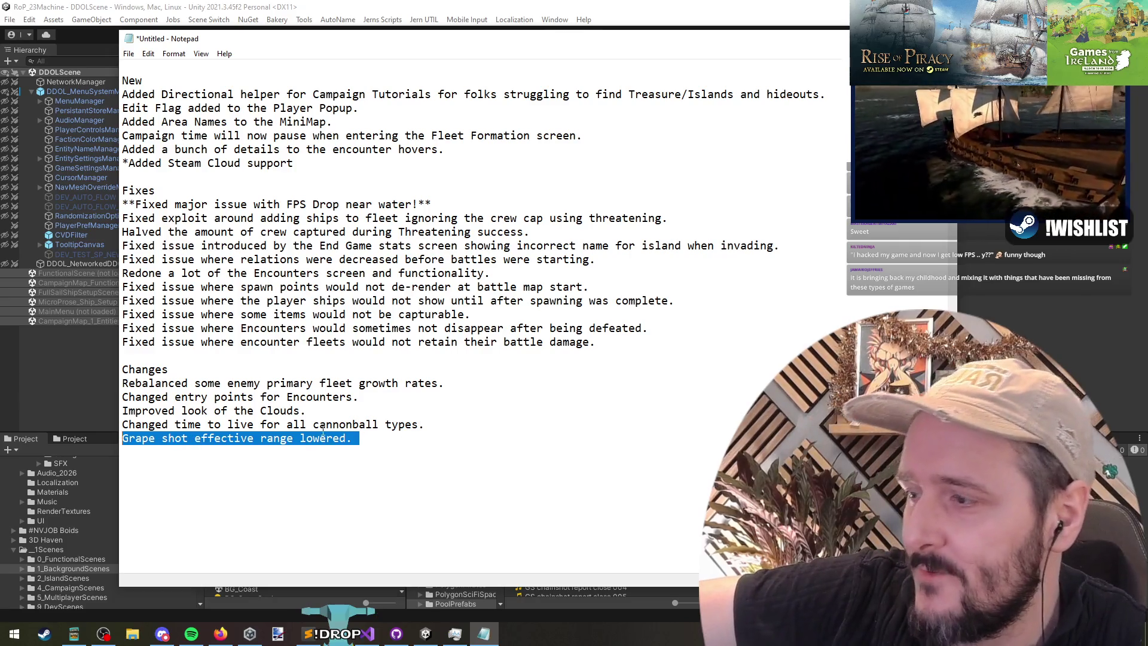
key(Left)
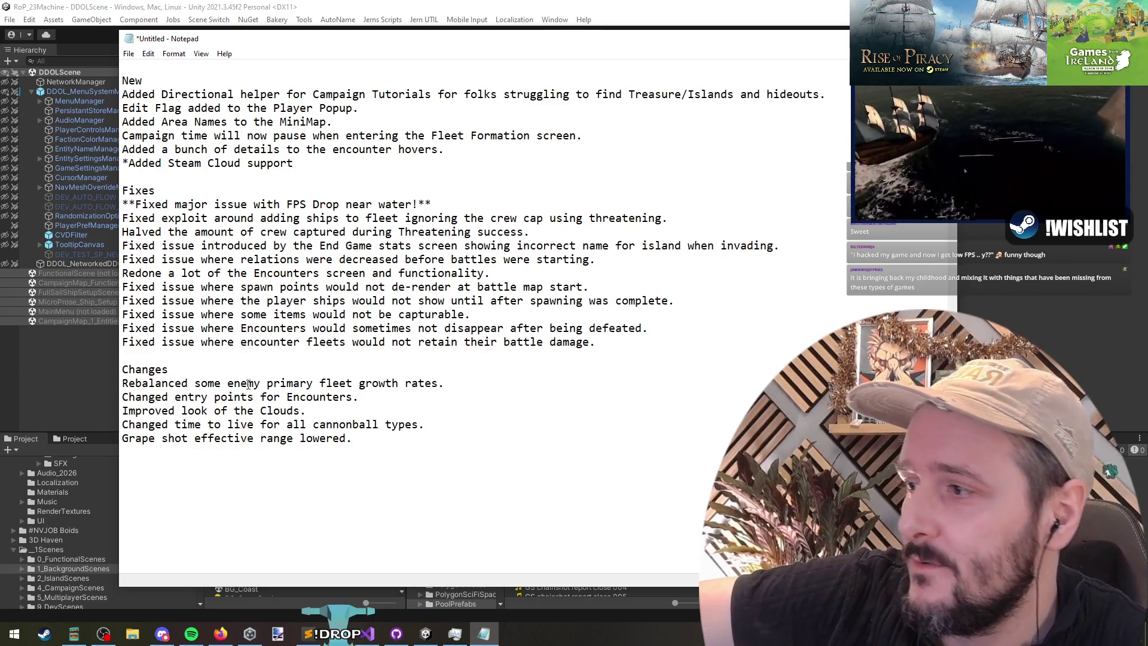
drag(359, 440, 52, 440)
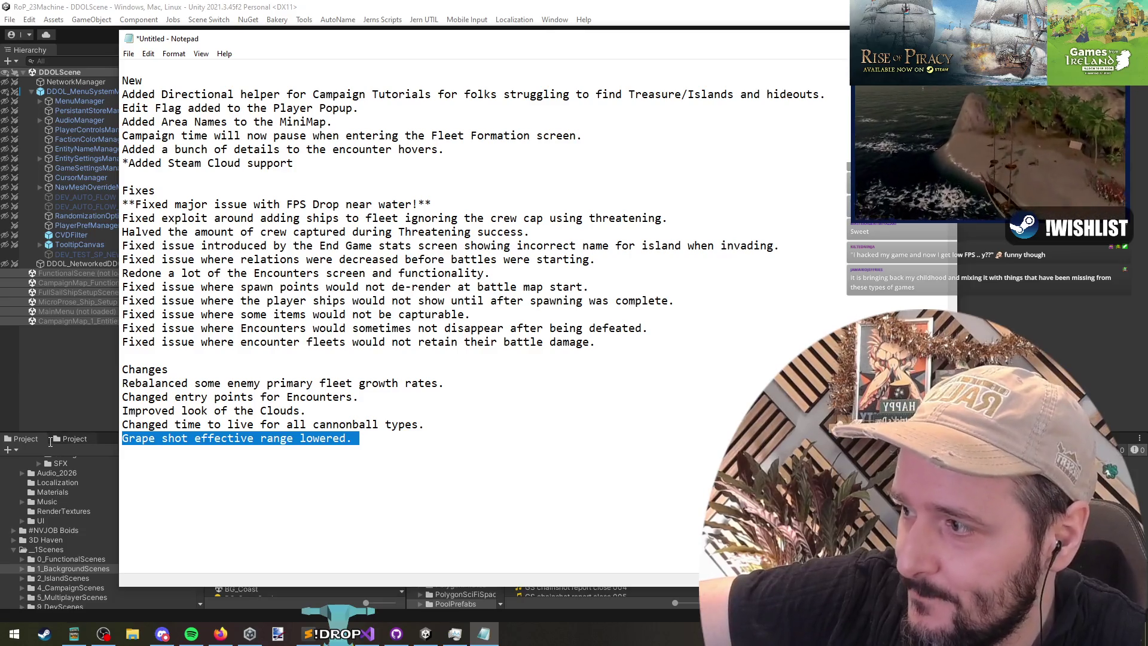
drag(426, 425, 113, 428)
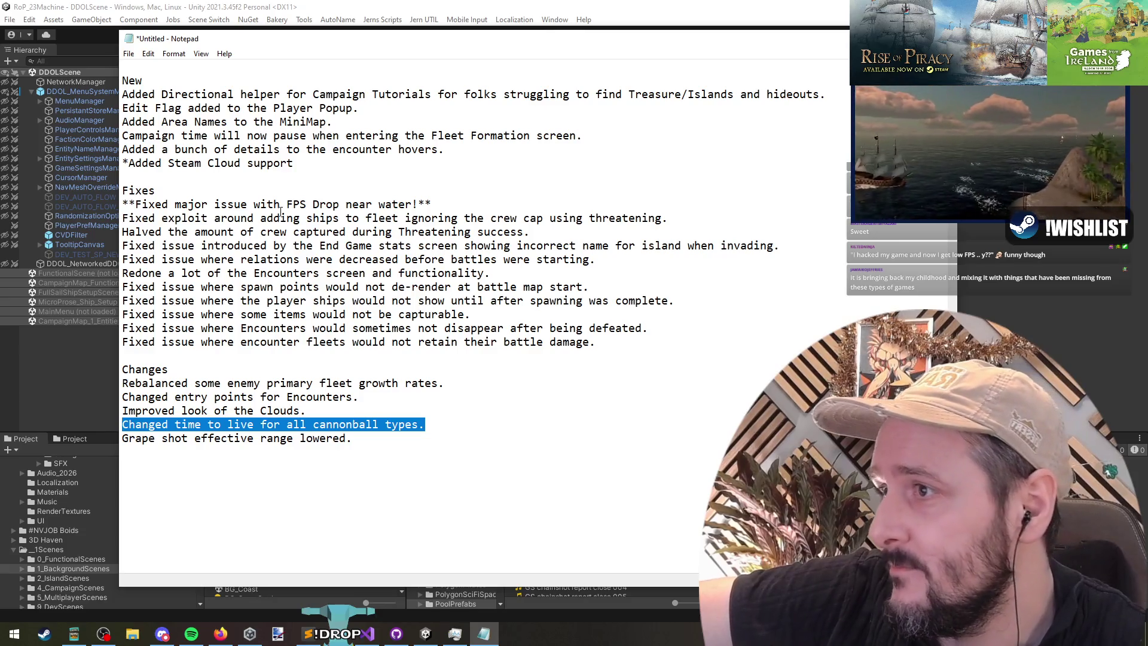
click(435, 176)
mouse_move(425, 424)
mouse_down()
mouse_move(122, 411)
mouse_move(119, 425)
mouse_up()
click(409, 421)
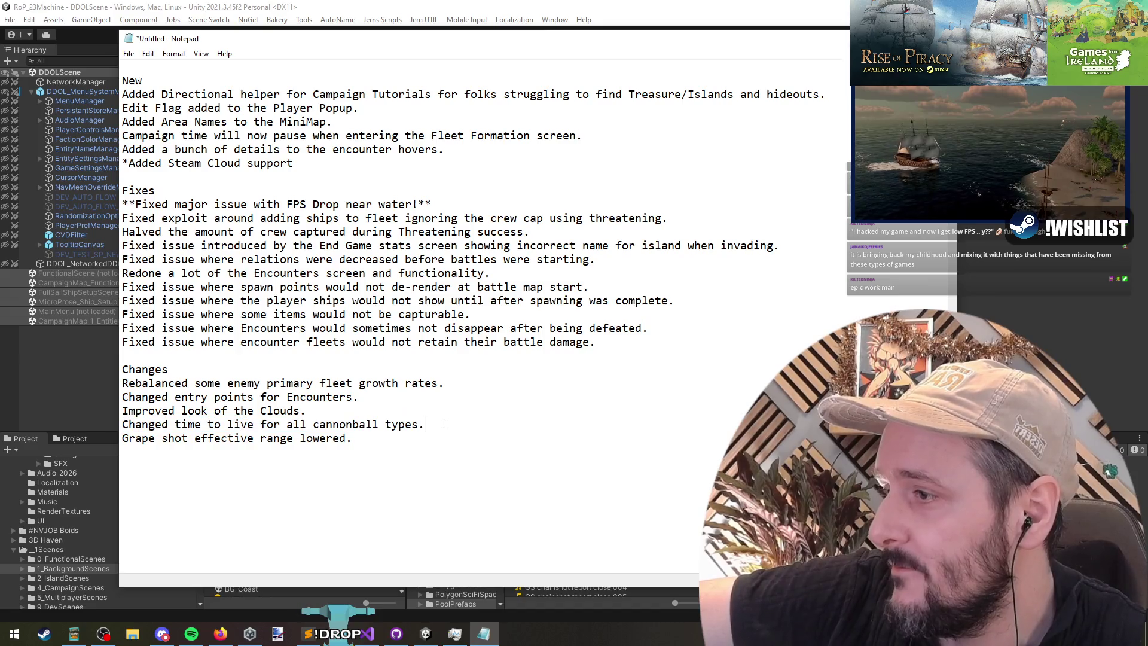
key(alt+F4)
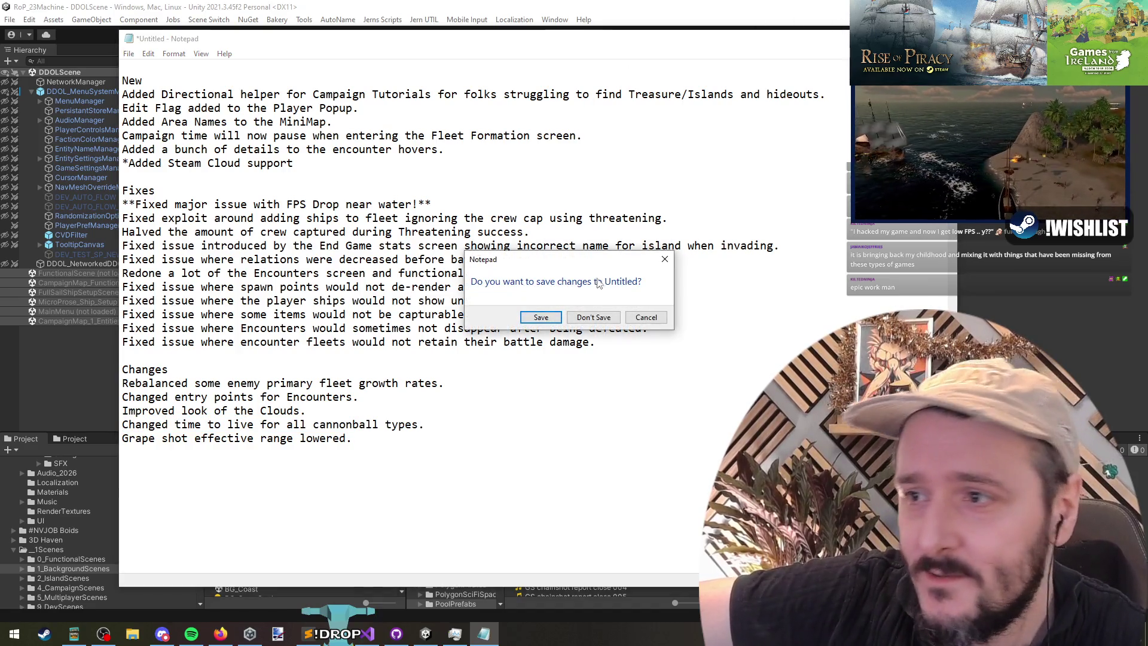
Discard the unsaved patch notes with Don't Save and bring Unity Editor forward
click(589, 318)
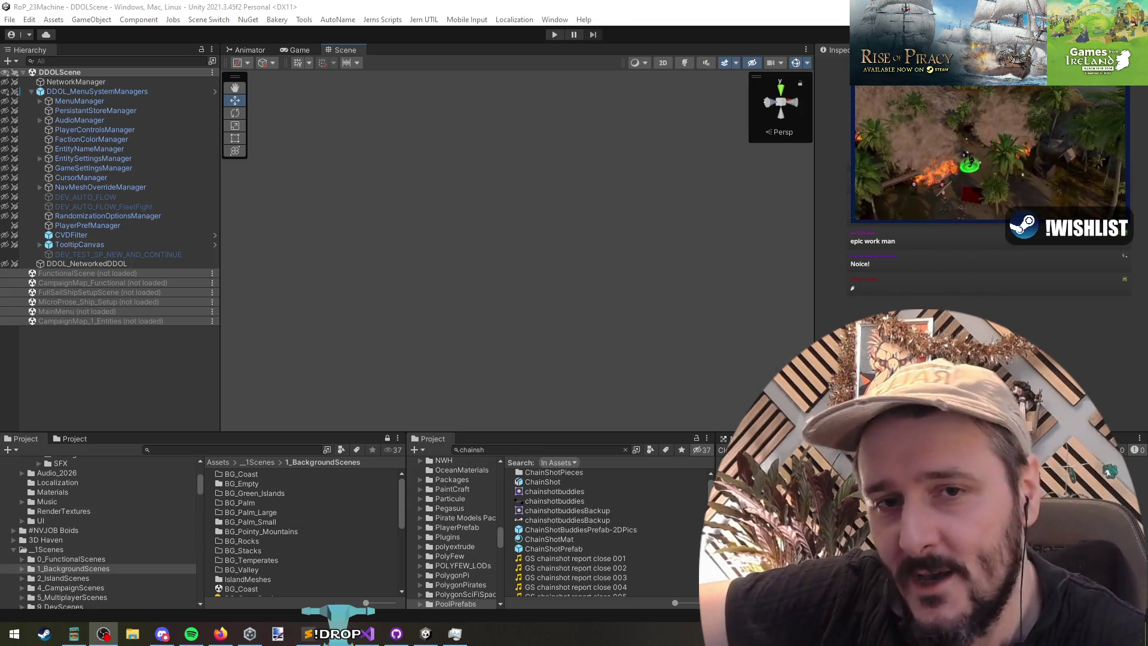
click(697, 254)
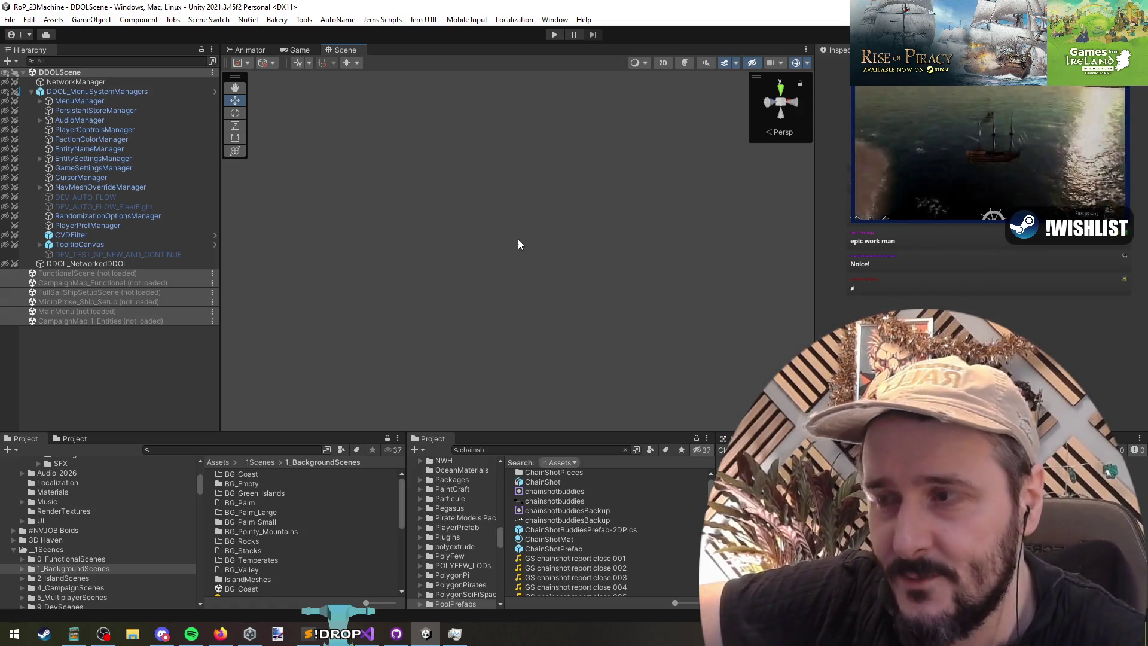
Alt+Tab away from Unity Editor so the stream ends on the victory outro
key(alt+Tab)
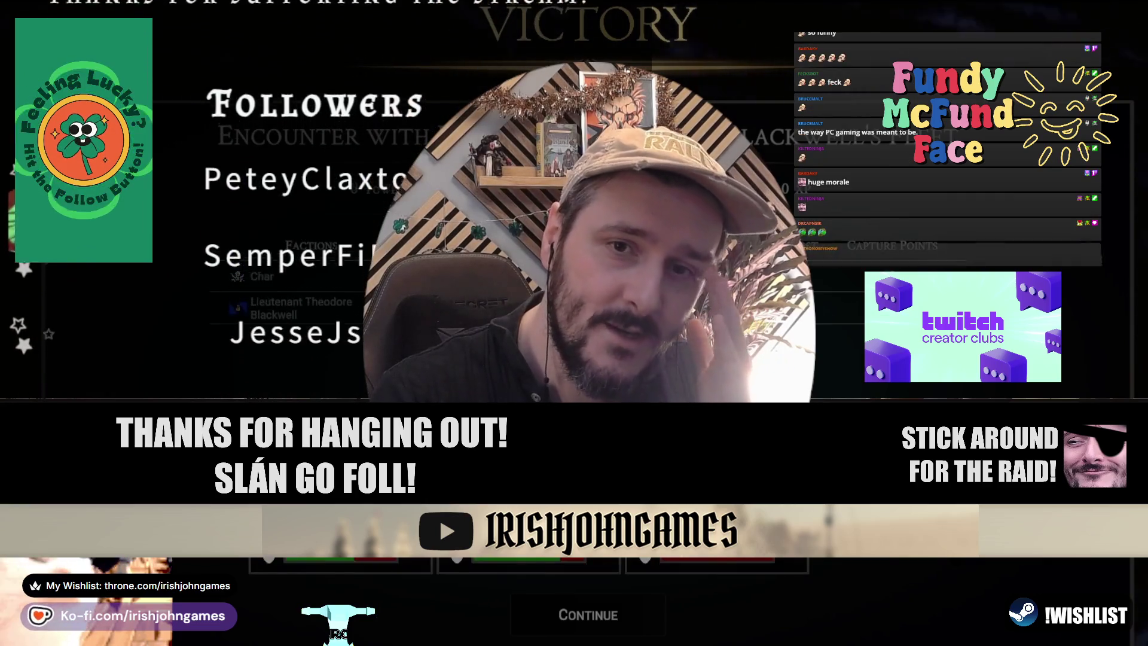
Continue past the Victory results to the next loading screen
click(605, 616)
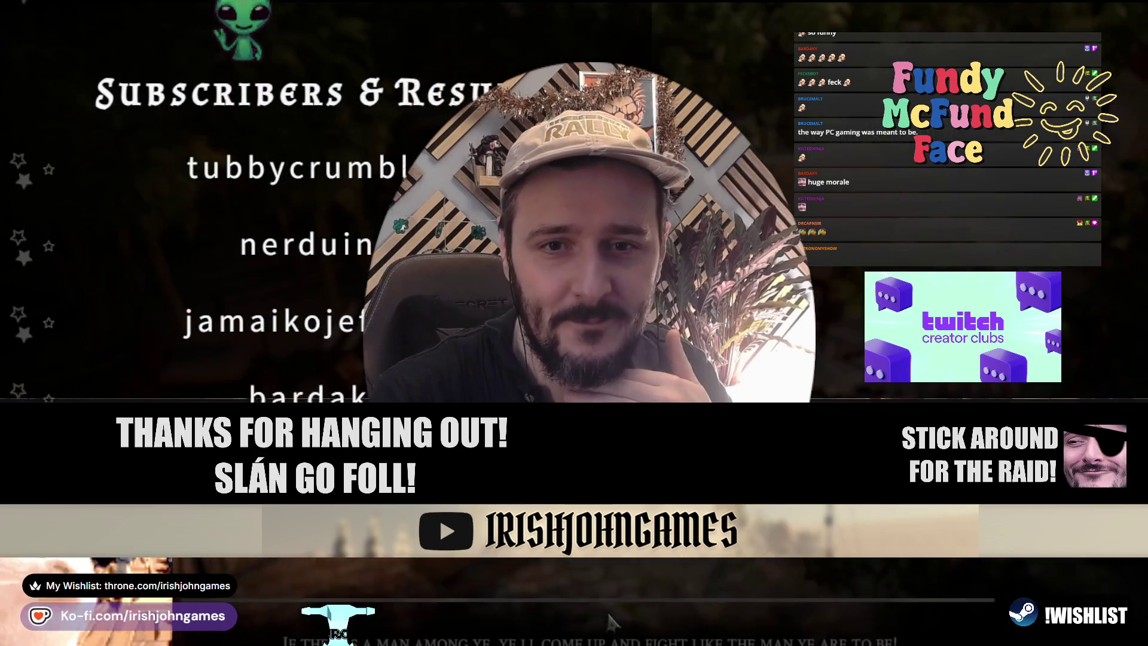